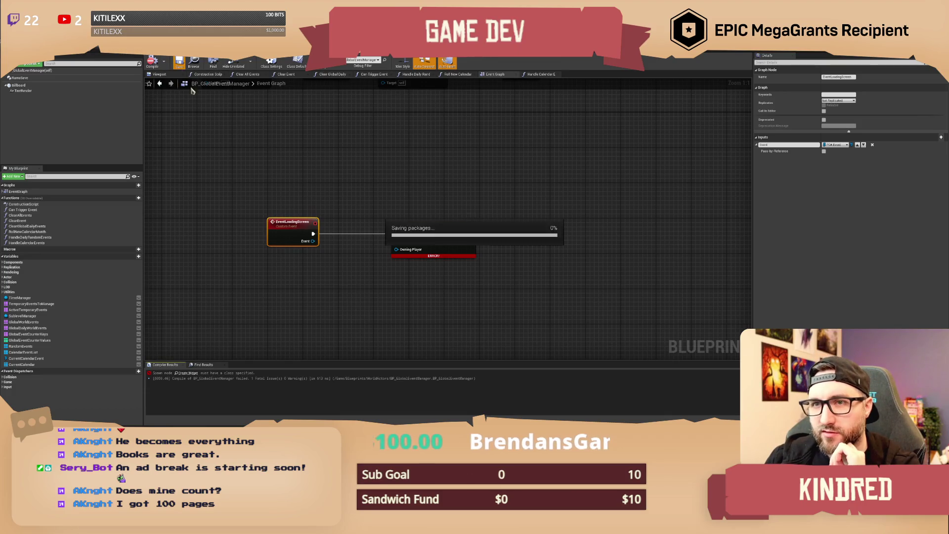
# Add a Get Loading Widget node from the event and wire it into the Construct node's Class pin.
pyautogui.click(379, 170)
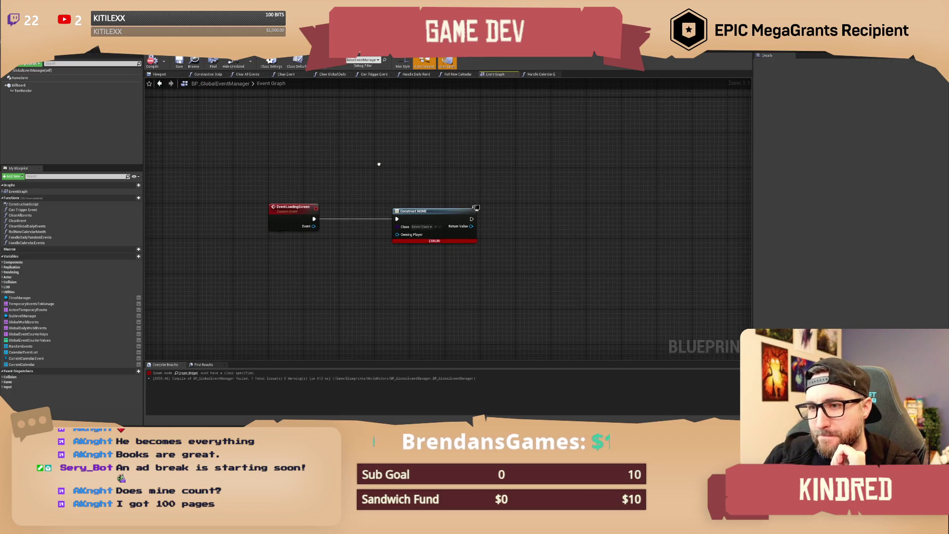
pyautogui.click(416, 212)
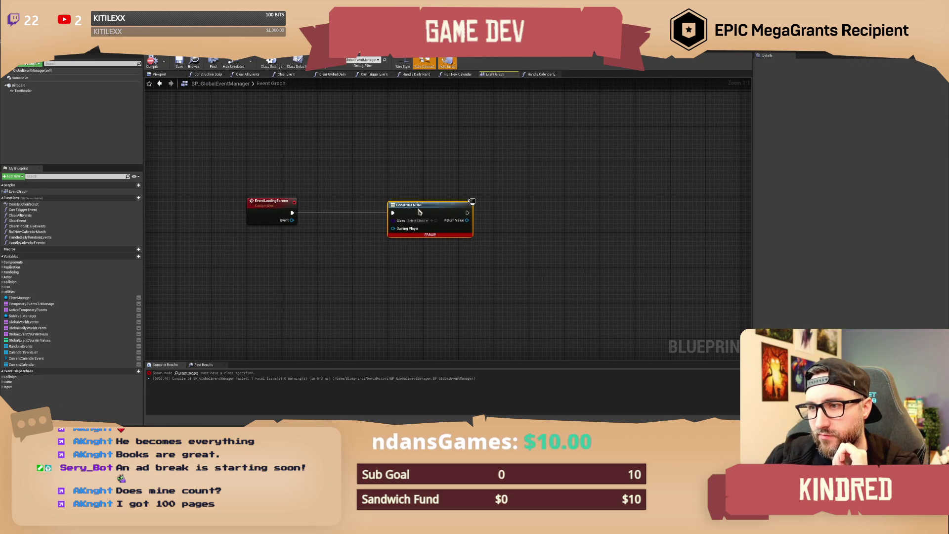
pyautogui.click(348, 159)
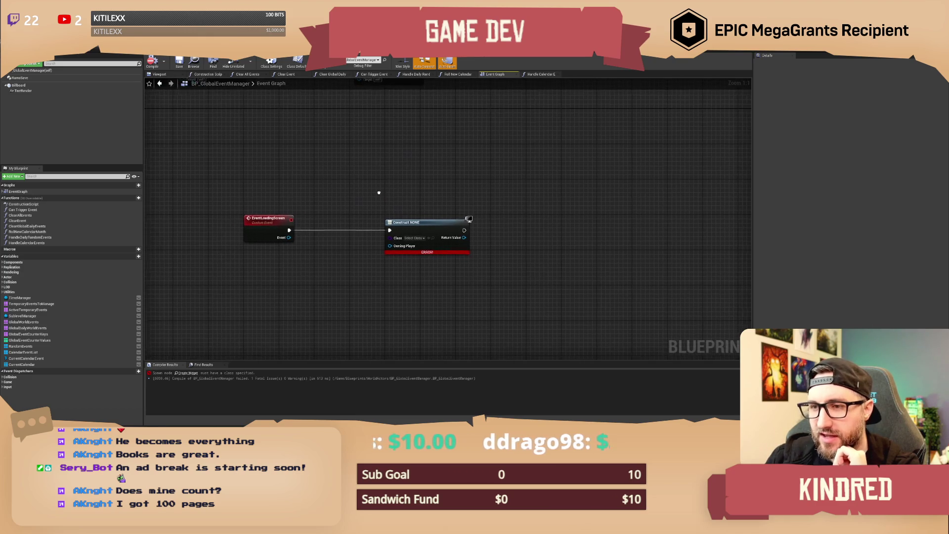
pyautogui.moveTo(393, 199)
pyautogui.mouseDown()
pyautogui.moveTo(388, 280)
pyautogui.moveTo(422, 209)
pyautogui.moveTo(410, 186)
pyautogui.moveTo(393, 191)
pyautogui.mouseUp()
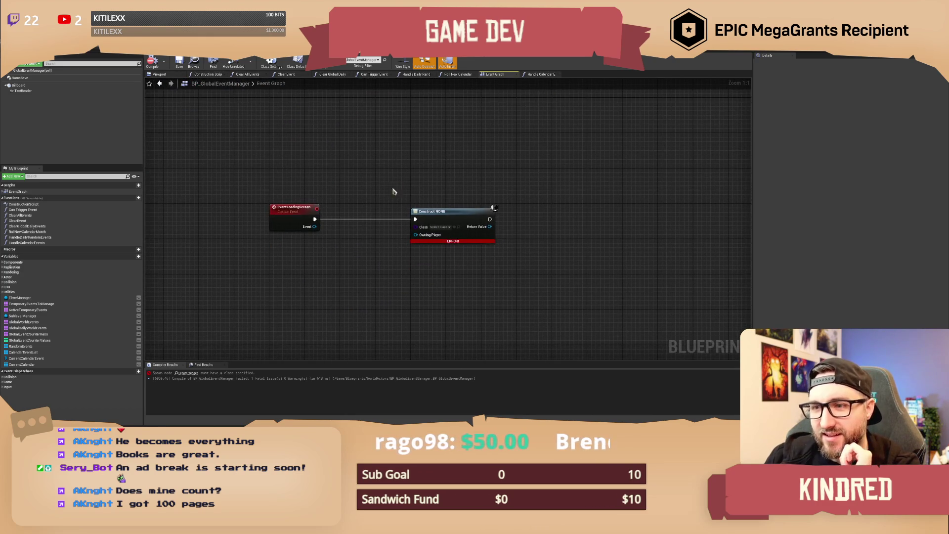
pyautogui.moveTo(316, 227); pyautogui.dragTo(349, 249)
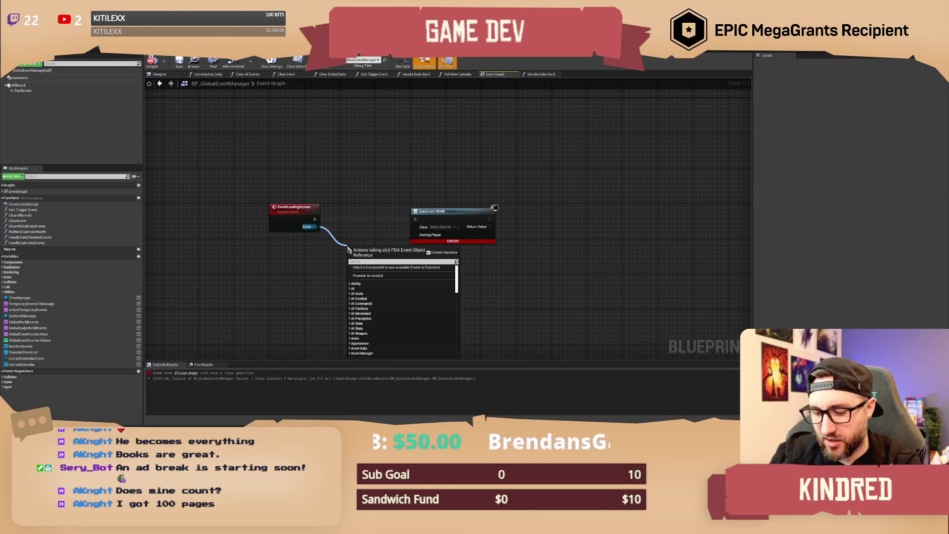
pyautogui.write('get')
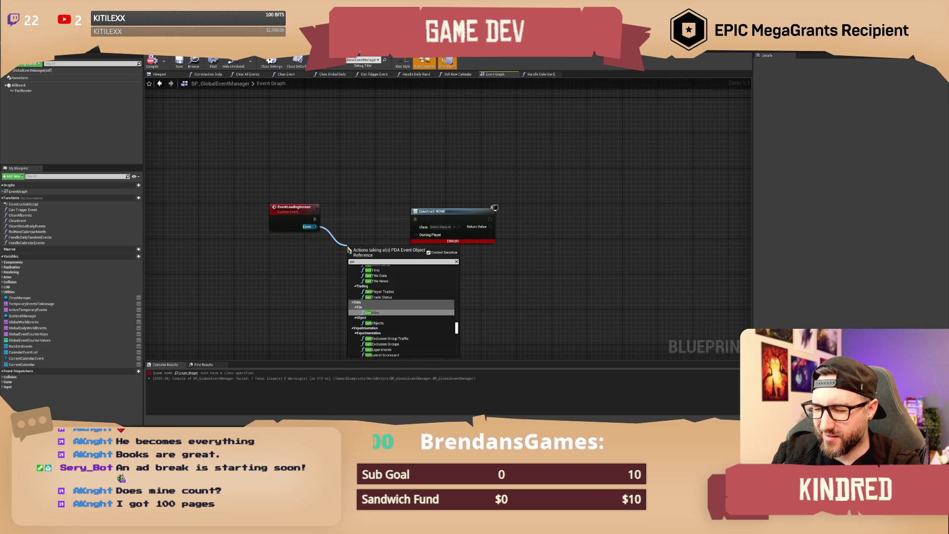
pyautogui.write(' widget')
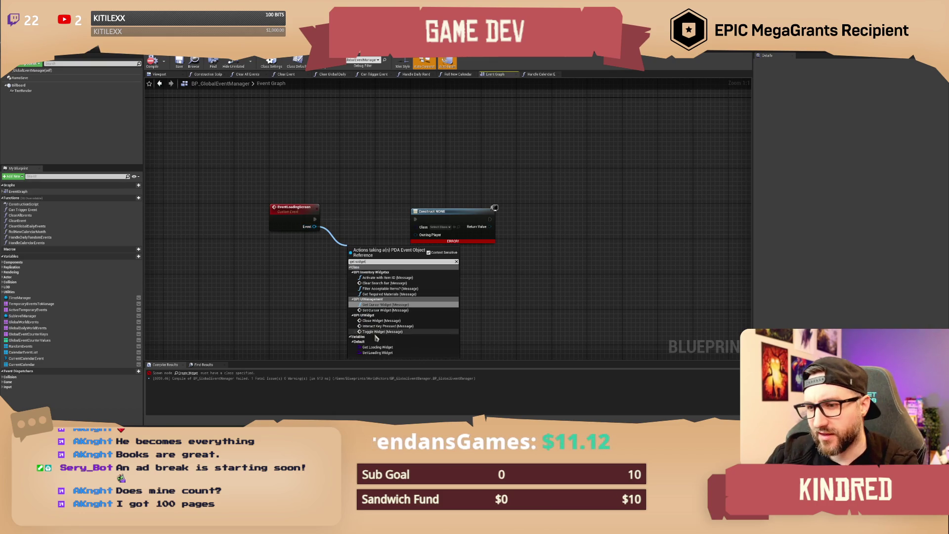
pyautogui.click(377, 347)
pyautogui.moveTo(448, 313); pyautogui.dragTo(386, 296)
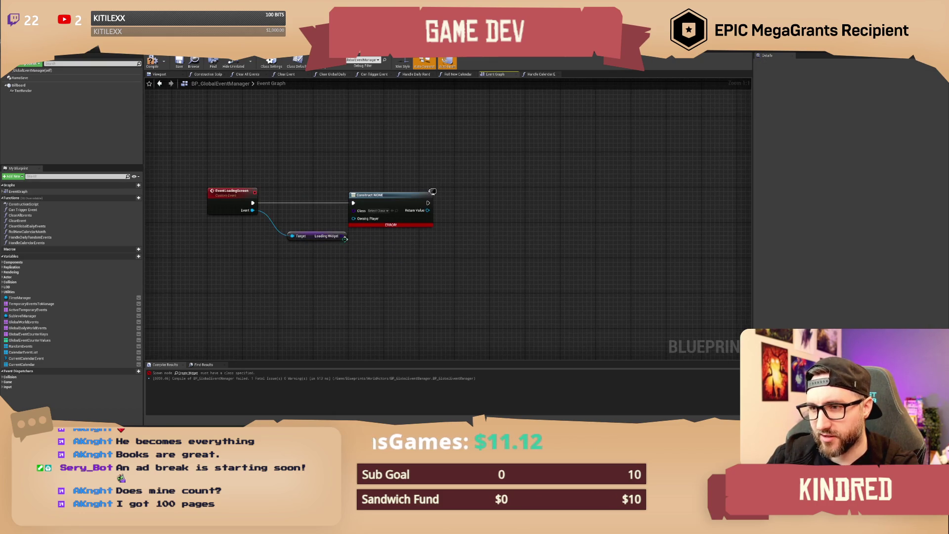
pyautogui.moveTo(345, 239)
pyautogui.mouseDown()
pyautogui.moveTo(353, 211)
pyautogui.moveTo(408, 197)
pyautogui.mouseUp()
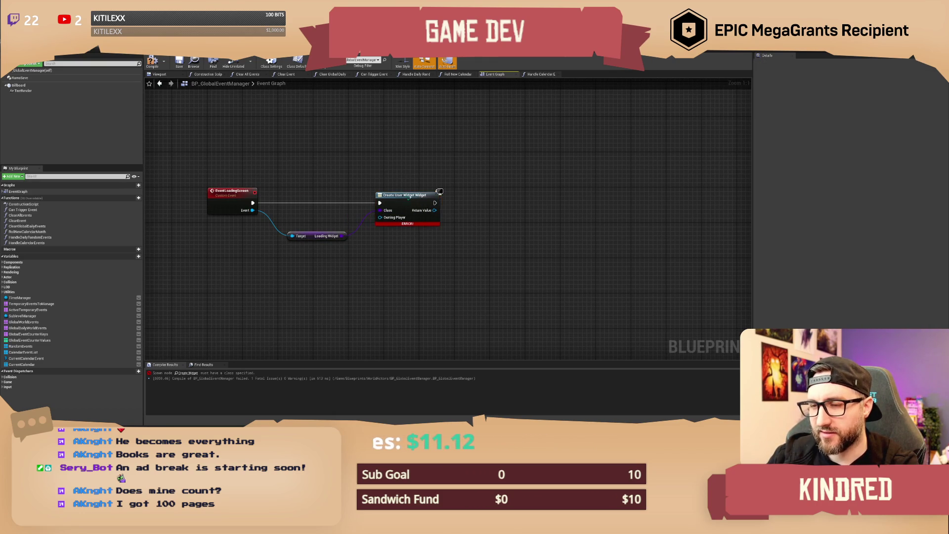
# Compile BP_GlobalEventManager and check the new Create User Widget and Loading Widget nodes.
pyautogui.moveTo(392, 155); pyautogui.dragTo(426, 184)
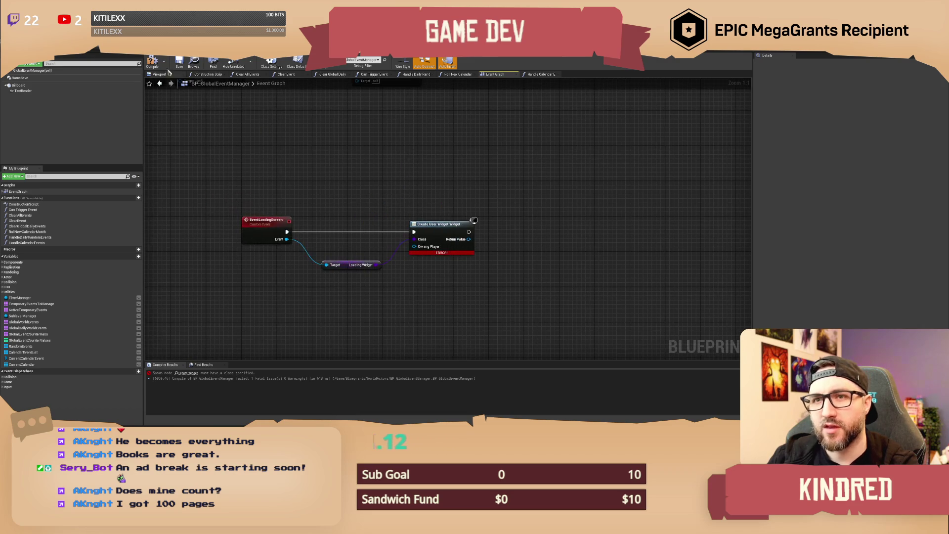
pyautogui.press('F7')
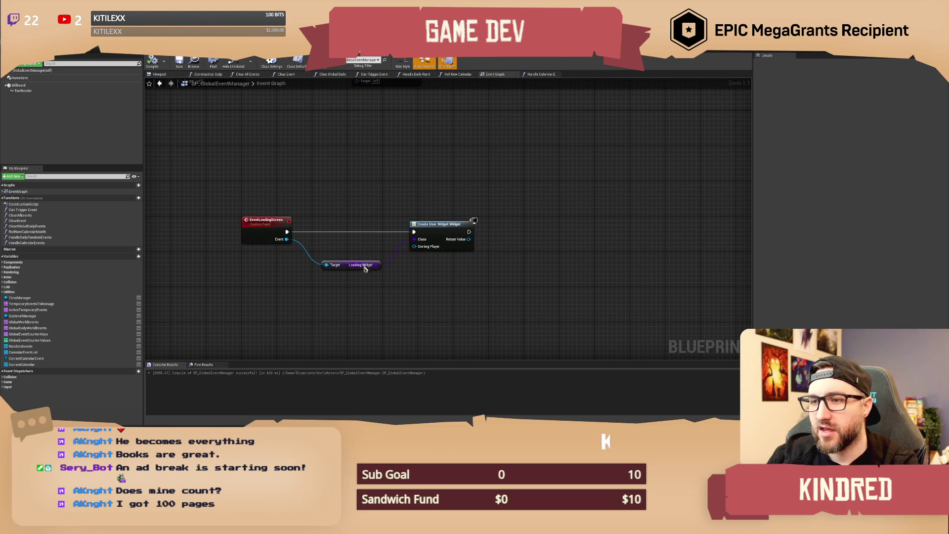
pyautogui.click(437, 235)
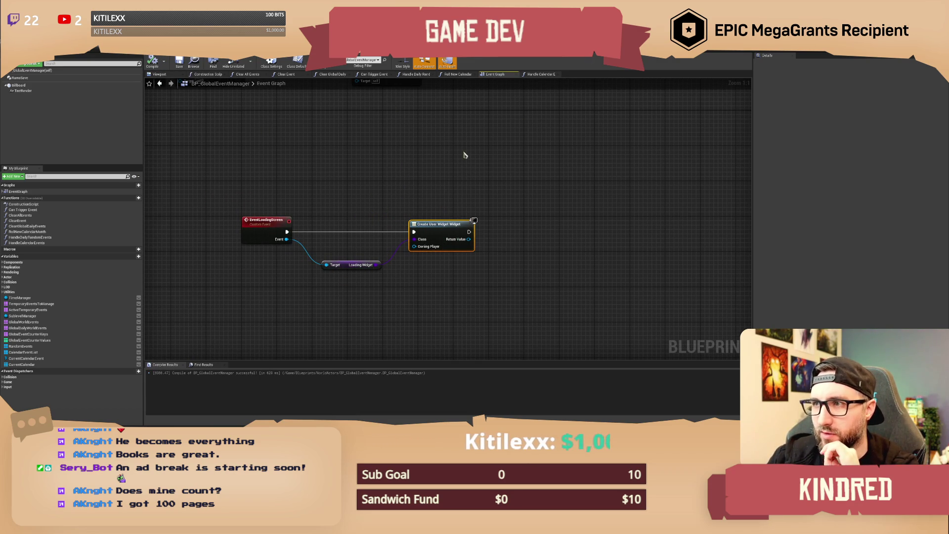
pyautogui.click(384, 217)
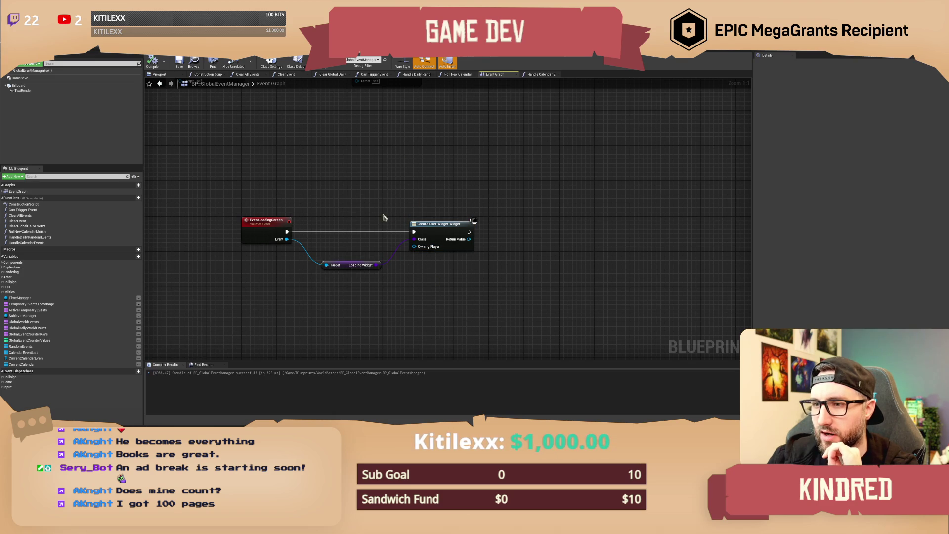
pyautogui.click(353, 269)
pyautogui.click(417, 204)
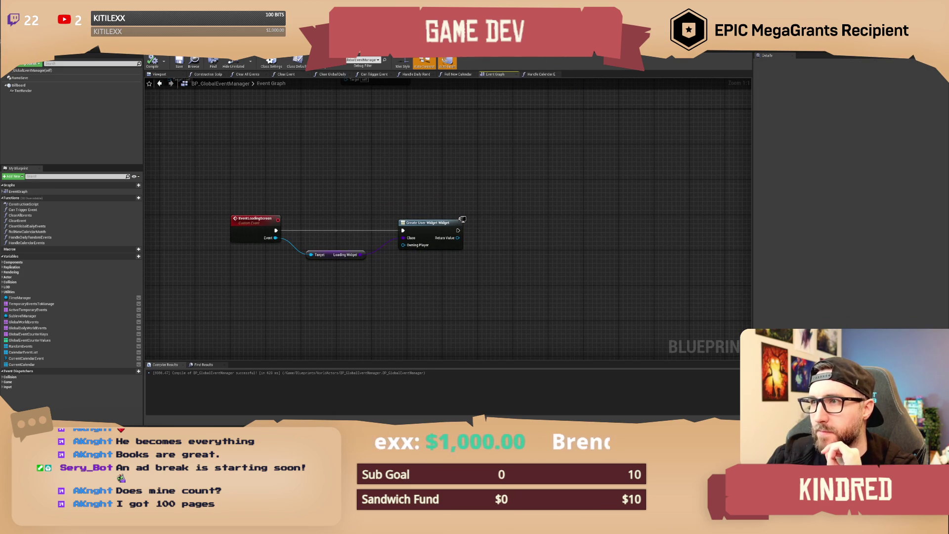
# Delete the Season variable from Widget_SeasonalEvents and save the blueprint.
pyautogui.hotkey('alt', 'Tab')
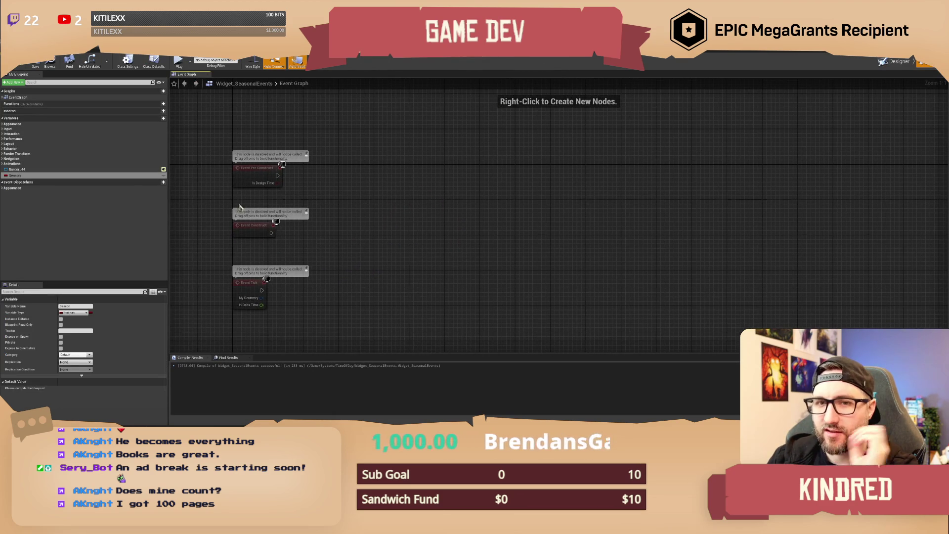
pyautogui.click(46, 174)
pyautogui.press('Delete')
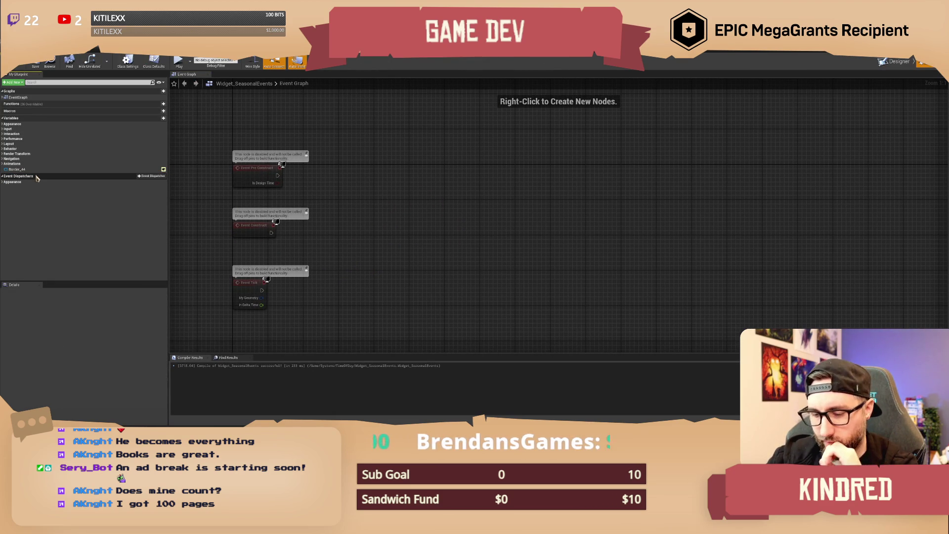
pyautogui.click(35, 63)
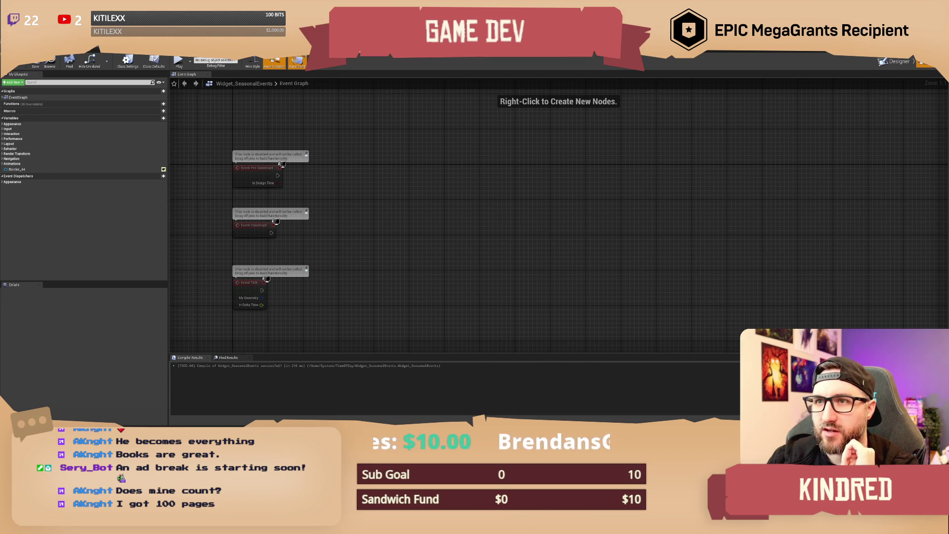
# Check BP_GlobalEventManager's graph, then return to the Widget_SeasonalEvents editor.
pyautogui.hotkey('alt', 'Tab')
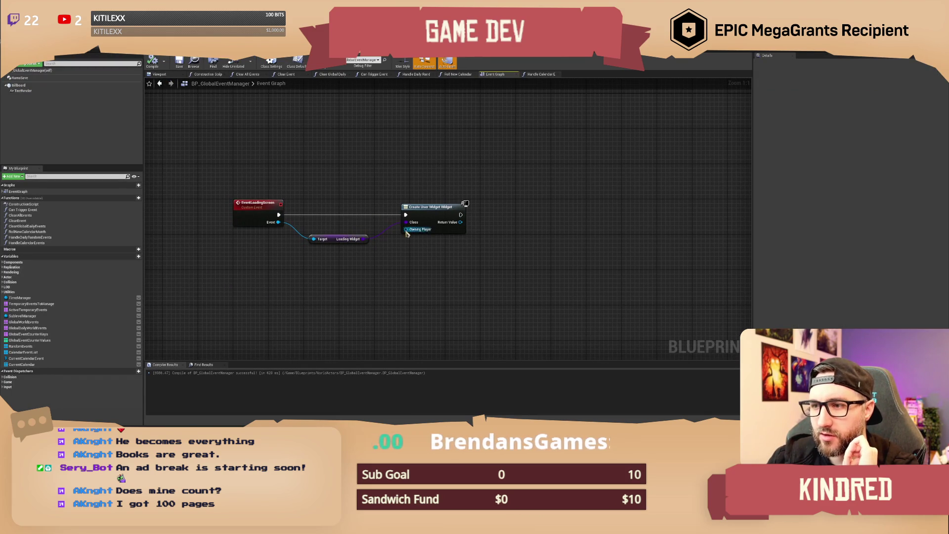
pyautogui.moveTo(424, 186)
pyautogui.mouseDown()
pyautogui.moveTo(387, 180)
pyautogui.moveTo(415, 191)
pyautogui.mouseUp()
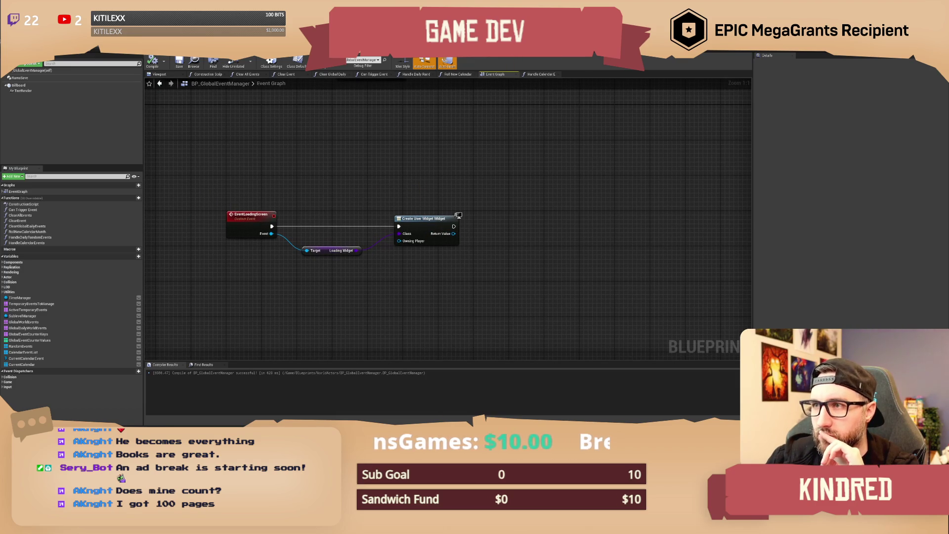
pyautogui.hotkey('alt', 'Tab')
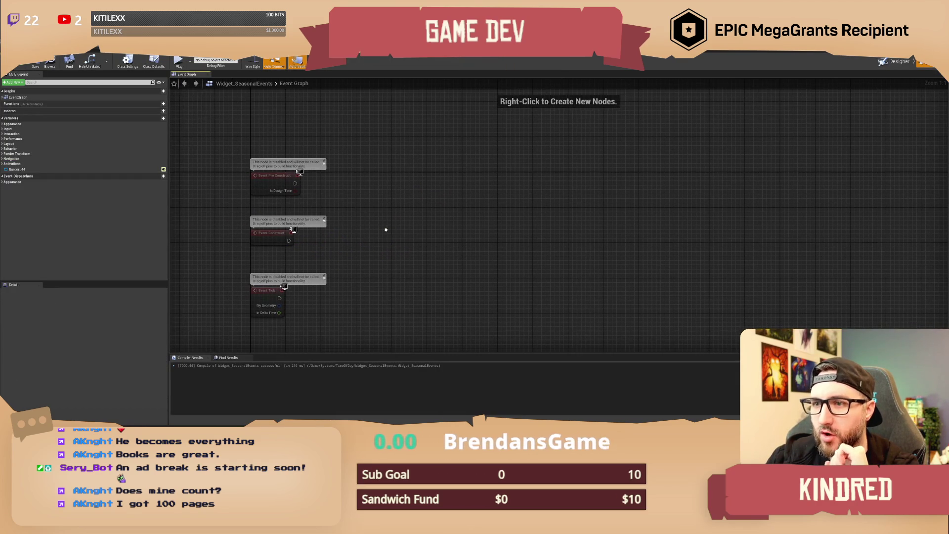
# Add a Get Global Event Manager node driven by Event Construct.
pyautogui.moveTo(275, 228); pyautogui.dragTo(335, 216)
pyautogui.write('get actor of cl')
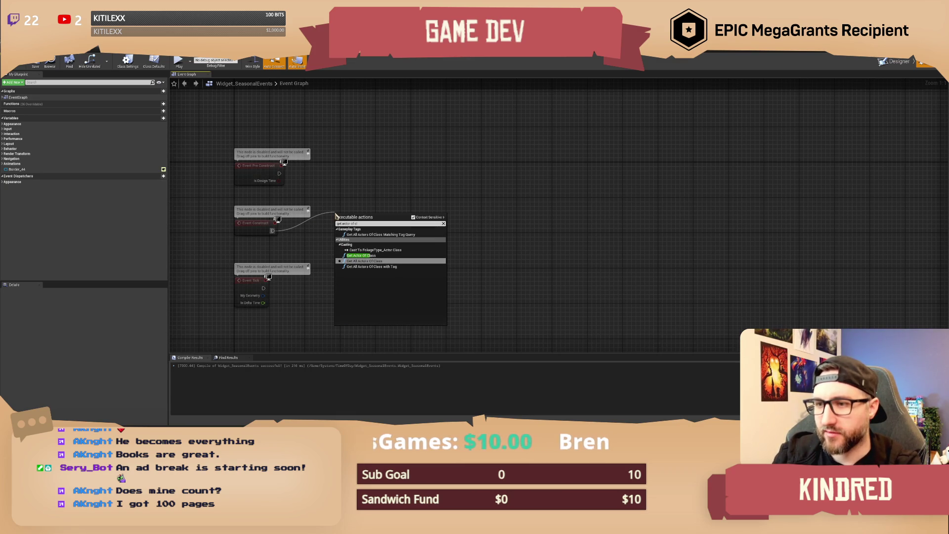
pyautogui.press('Escape')
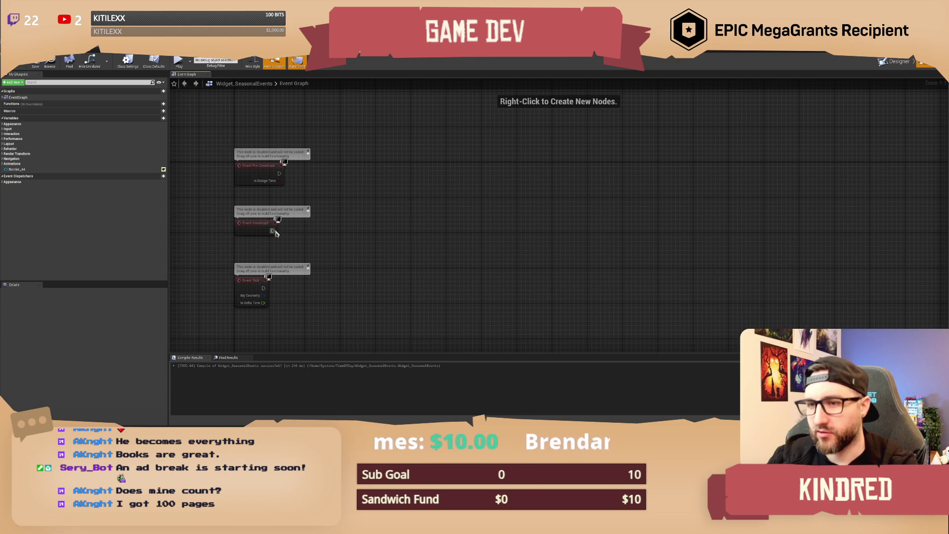
pyautogui.moveTo(273, 231); pyautogui.dragTo(321, 229)
pyautogui.write('get lobal')
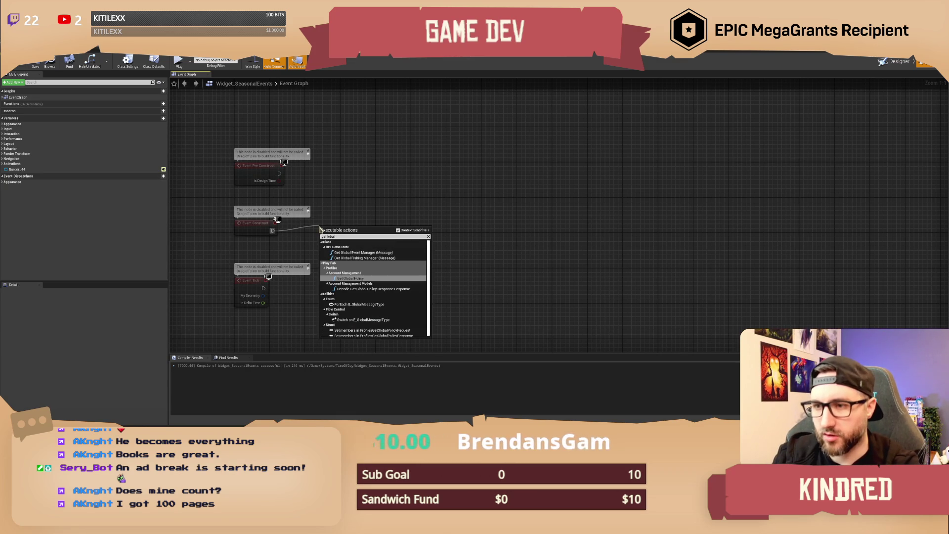
pyautogui.press('BackSpace')
pyautogui.press('BackSpace')
pyautogui.press('BackSpace')
pyautogui.press('BackSpace')
pyautogui.press('BackSpace')
pyautogui.write('gl')
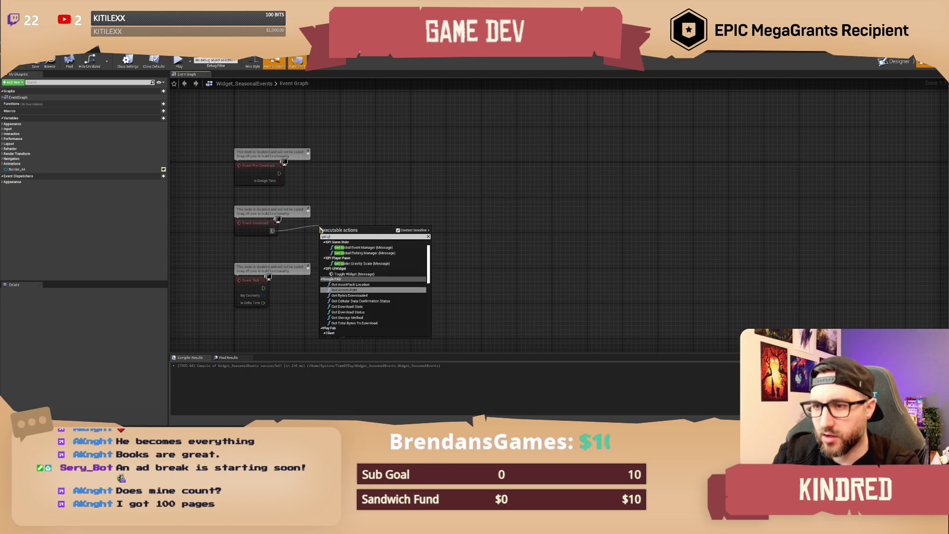
pyautogui.write('obal event')
pyautogui.press('Return')
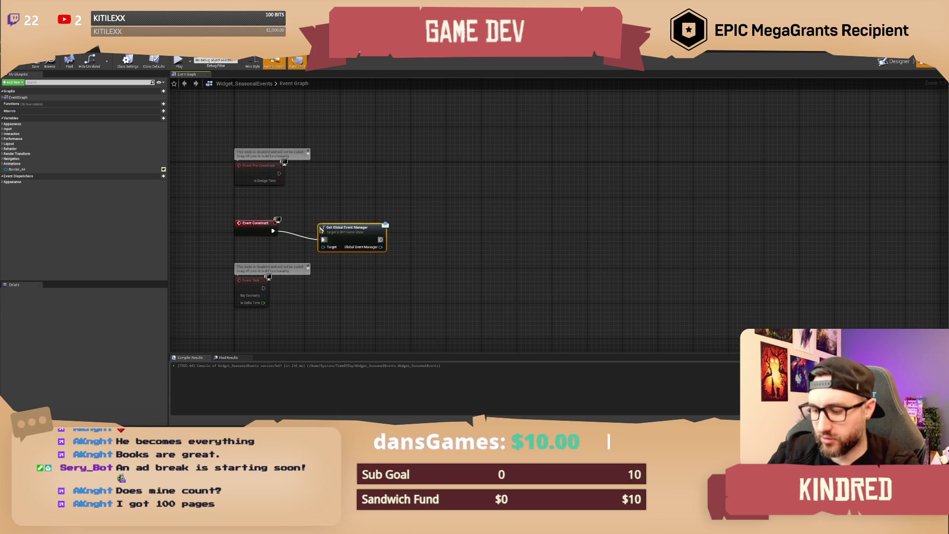
# Feed a Get Game State node into Get Global Event Manager's Target and compile the widget.
pyautogui.moveTo(349, 244)
pyautogui.mouseDown()
pyautogui.moveTo(442, 236)
pyautogui.moveTo(394, 259)
pyautogui.moveTo(376, 250)
pyautogui.mouseUp()
pyautogui.write('get game state')
pyautogui.press('Return')
pyautogui.click(468, 277)
pyautogui.moveTo(456, 283); pyautogui.dragTo(425, 265)
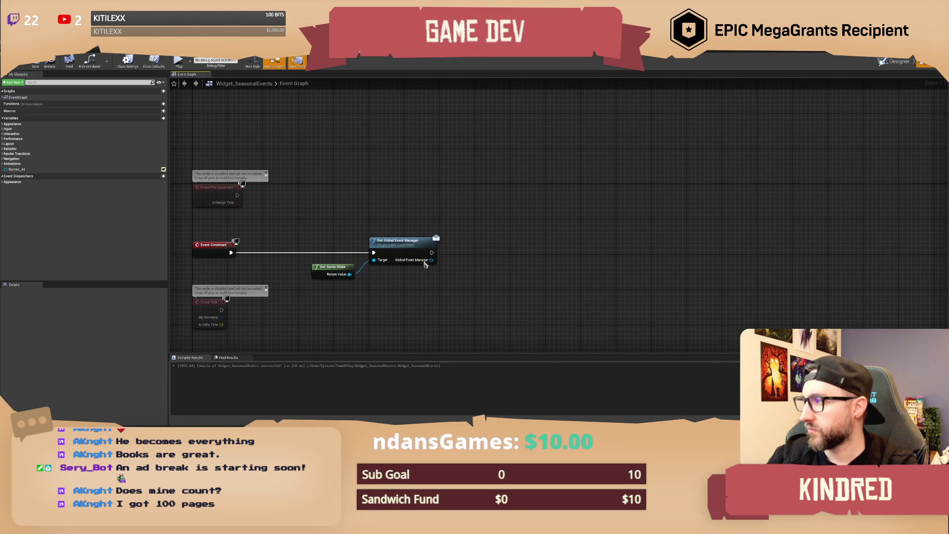
pyautogui.moveTo(401, 228); pyautogui.dragTo(404, 216)
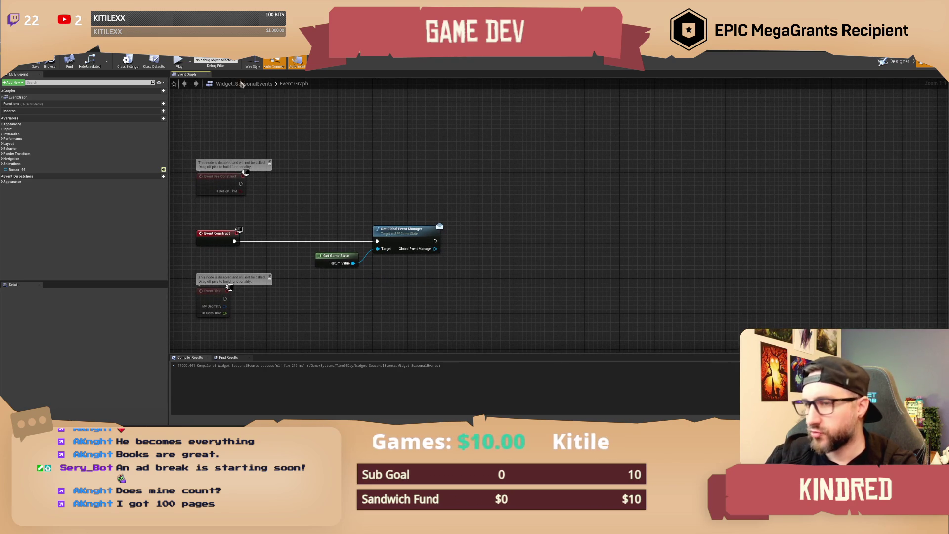
pyautogui.click(17, 62)
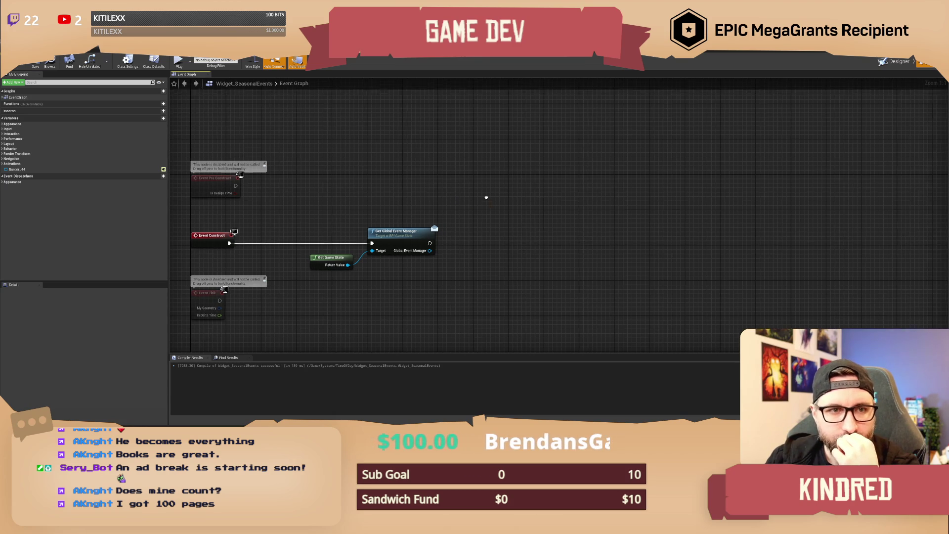
# Search for a 'get season' node, cancel without adding one, and recentre on the event nodes.
pyautogui.moveTo(485, 199)
pyautogui.mouseDown()
pyautogui.moveTo(423, 213)
pyautogui.moveTo(441, 262)
pyautogui.moveTo(432, 250)
pyautogui.moveTo(388, 275)
pyautogui.moveTo(366, 245)
pyautogui.moveTo(390, 250)
pyautogui.mouseUp()
pyautogui.write('get season')
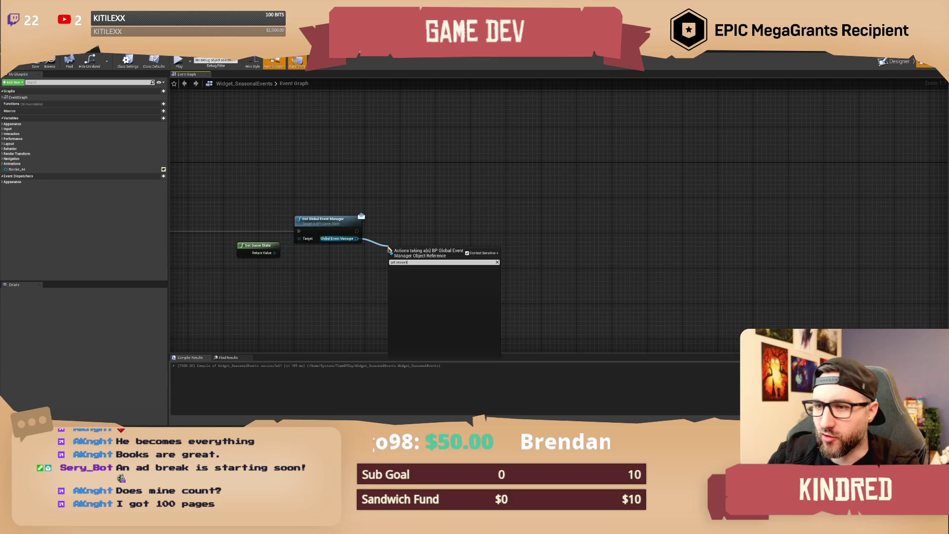
pyautogui.press('Escape')
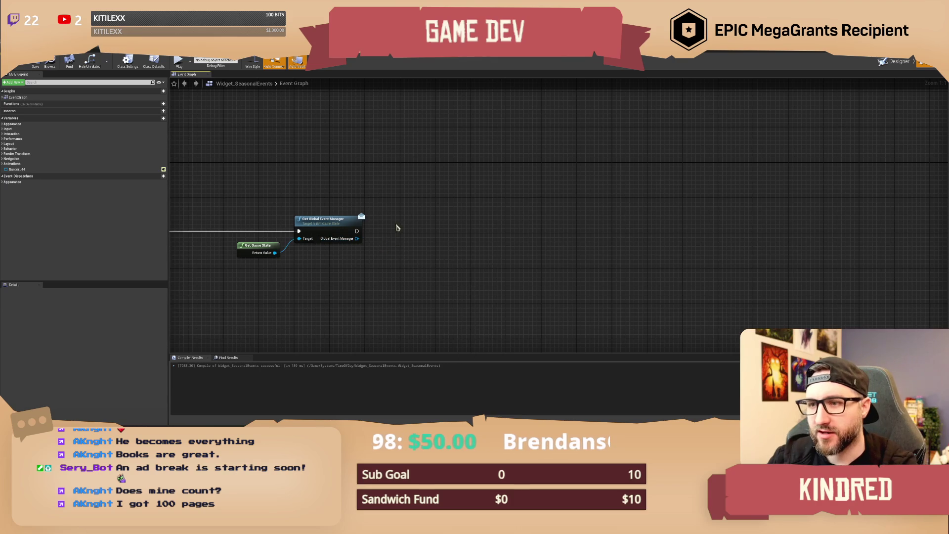
pyautogui.moveTo(395, 226); pyautogui.dragTo(464, 224)
# Replace Get Global Event Manager with Get Time Manager from the game state, run by Event Construct.
pyautogui.click(393, 216)
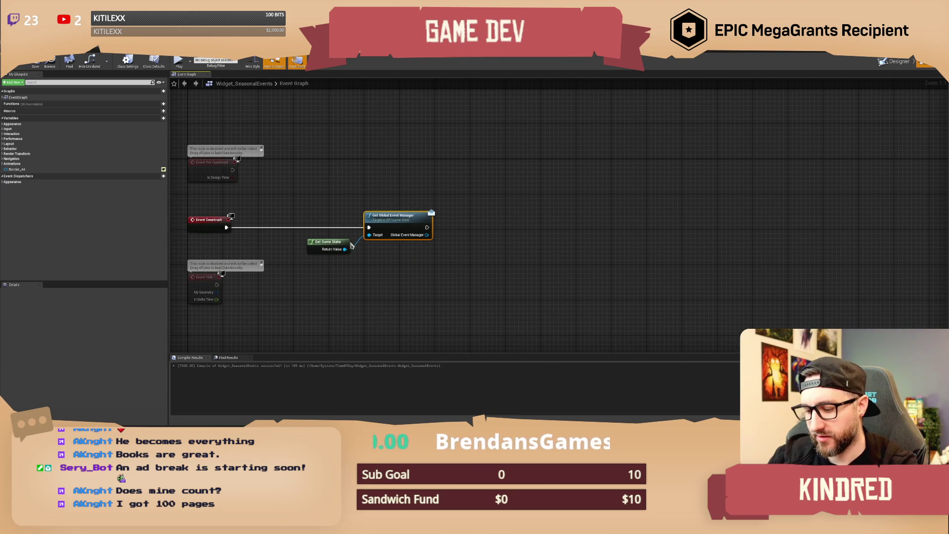
pyautogui.press('Delete')
pyautogui.moveTo(344, 249); pyautogui.dragTo(381, 223)
pyautogui.write('get time manager')
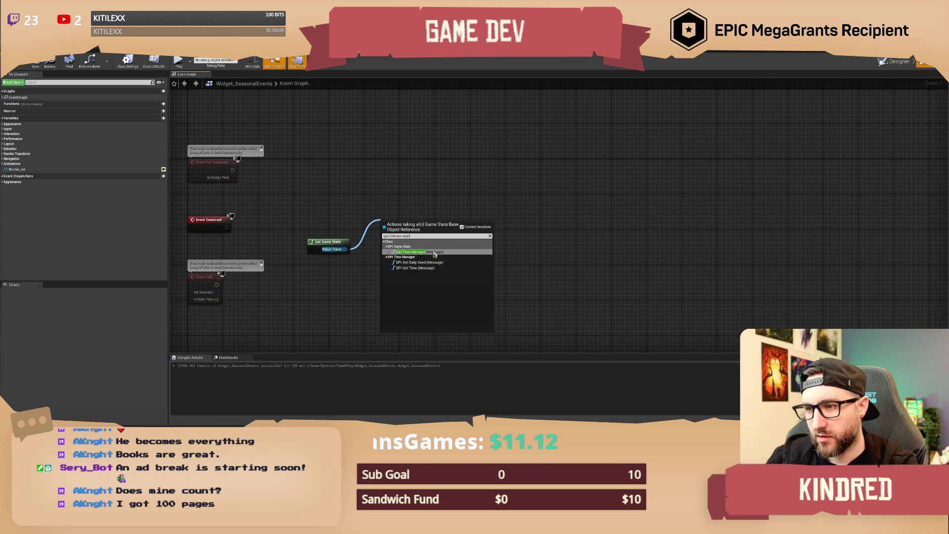
pyautogui.click(426, 252)
pyautogui.moveTo(387, 236); pyautogui.dragTo(226, 228)
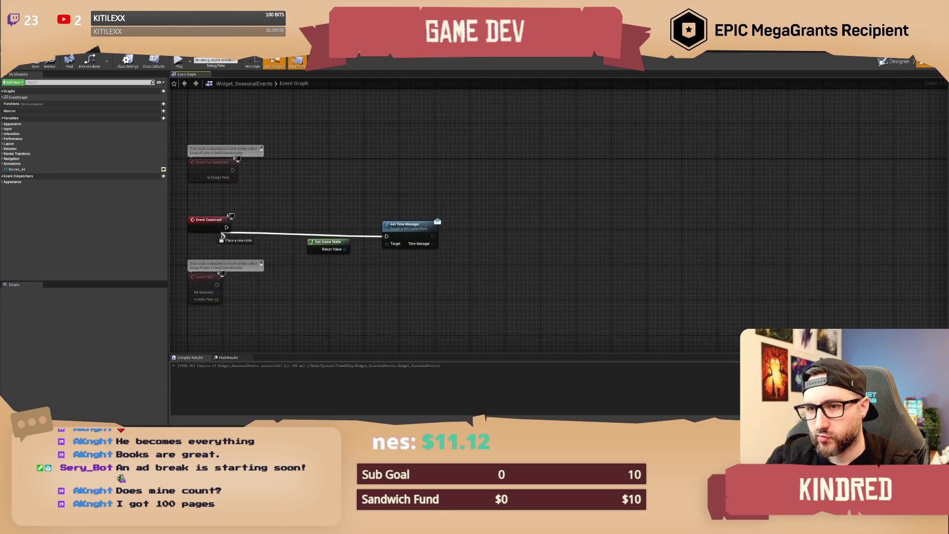
# Cast the Time Manager output to NewTimeManager and align the cast node on the execution line.
pyautogui.moveTo(389, 230)
pyautogui.mouseDown()
pyautogui.moveTo(368, 222)
pyautogui.moveTo(431, 241)
pyautogui.mouseUp()
pyautogui.write('cast to')
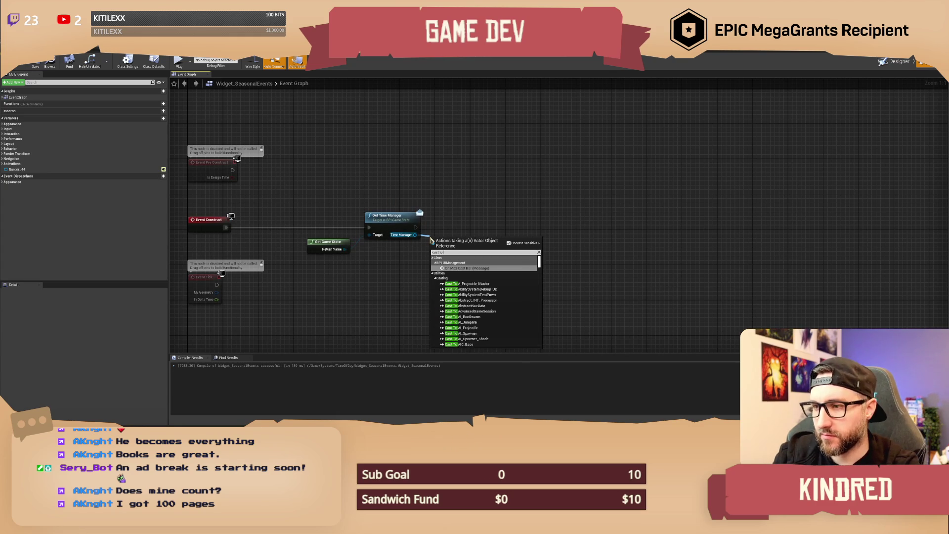
pyautogui.write(' new')
pyautogui.press('Return')
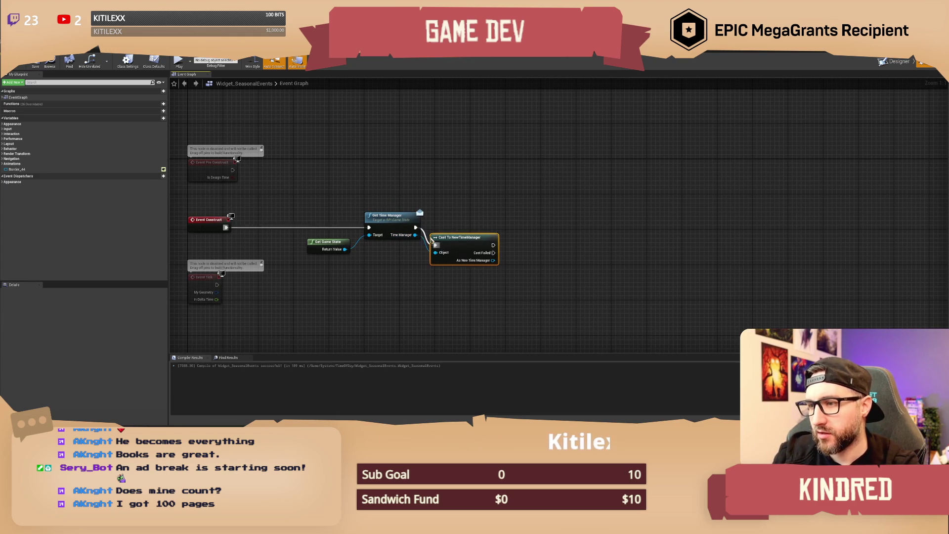
pyautogui.moveTo(431, 247); pyautogui.dragTo(439, 229)
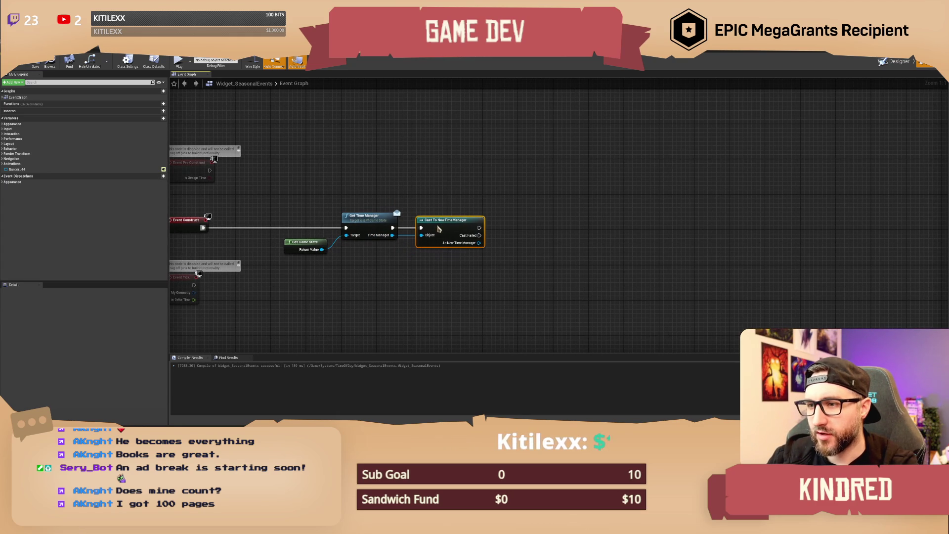
pyautogui.click(441, 193)
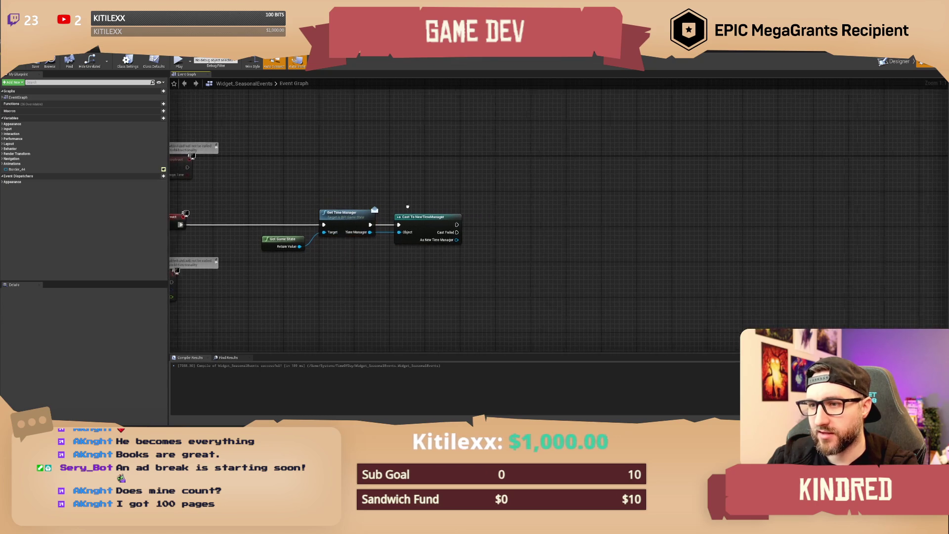
pyautogui.click(409, 230)
pyautogui.click(277, 254)
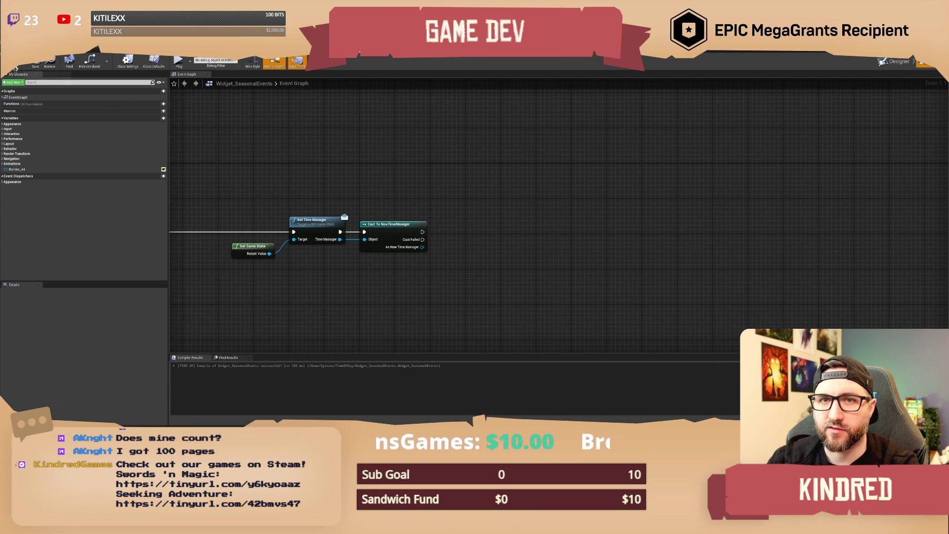
# Add a Get Season node off the cast's As New Time Manager output and recompile.
pyautogui.click(41, 67)
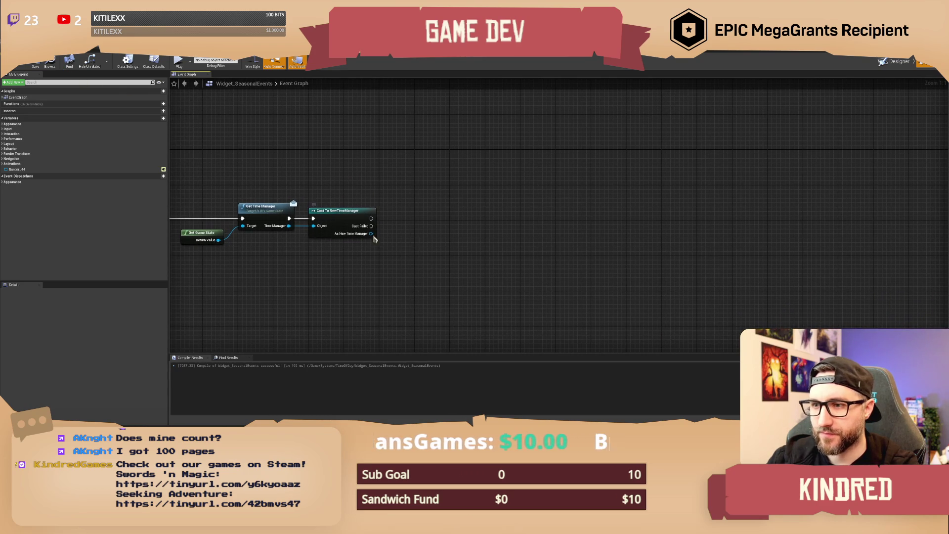
pyautogui.moveTo(371, 233)
pyautogui.mouseDown()
pyautogui.moveTo(423, 250)
pyautogui.moveTo(415, 247)
pyautogui.mouseUp()
pyautogui.write('get season')
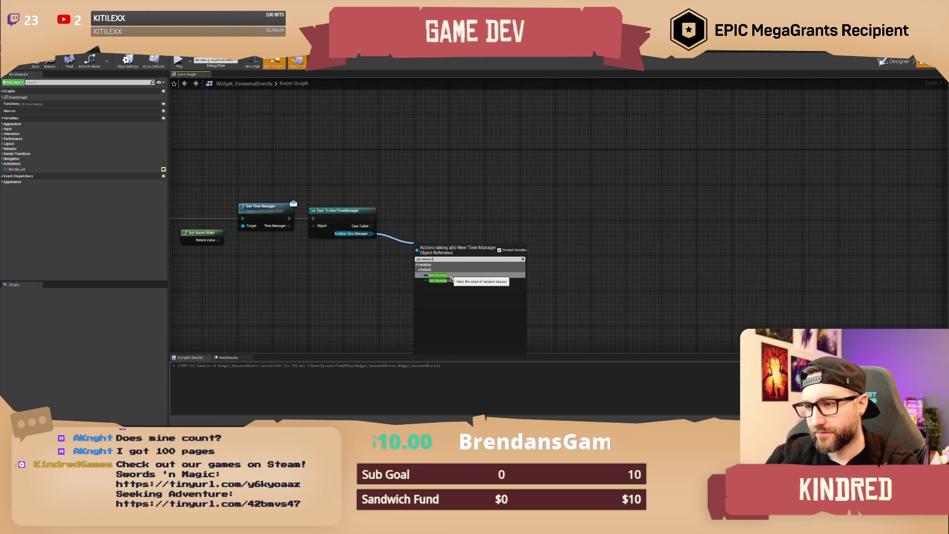
pyautogui.click(438, 274)
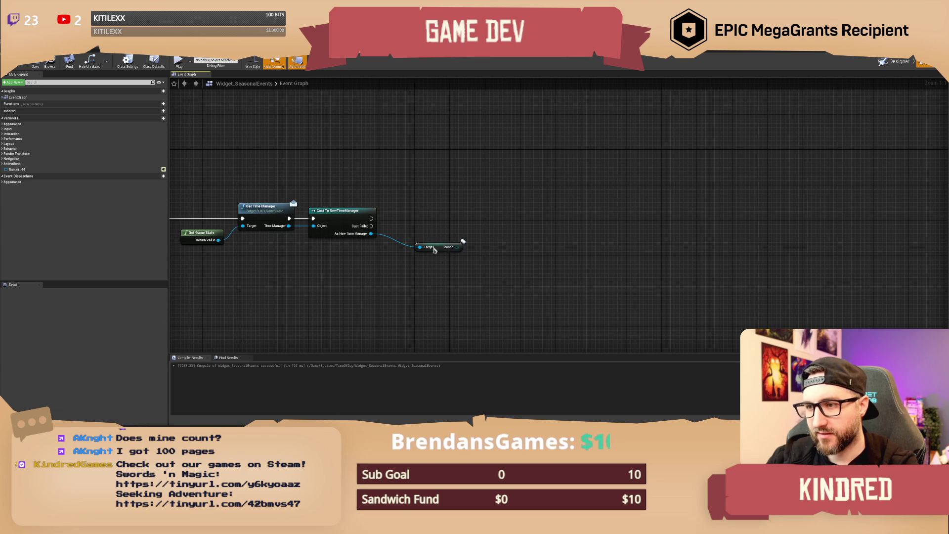
pyautogui.moveTo(433, 249)
pyautogui.mouseDown()
pyautogui.moveTo(406, 250)
pyautogui.moveTo(463, 273)
pyautogui.mouseUp()
pyautogui.click(17, 67)
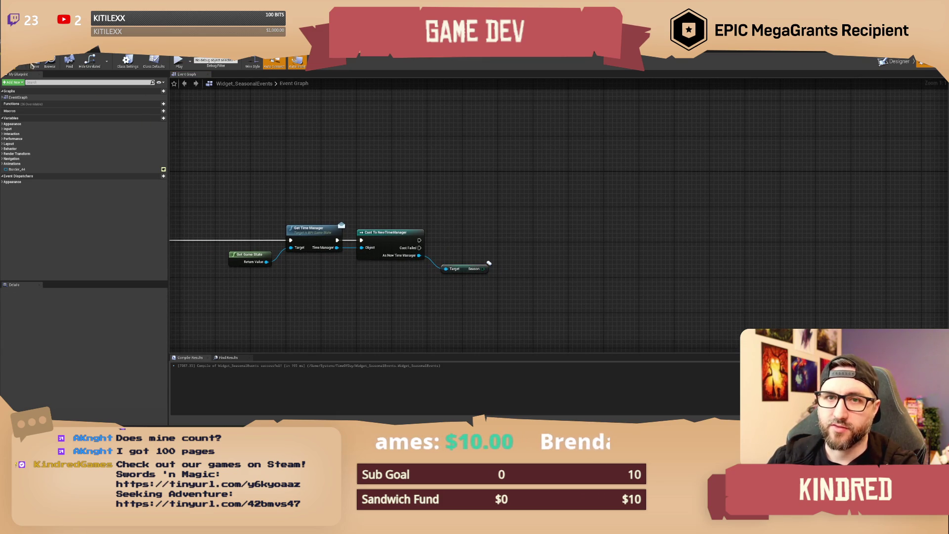
pyautogui.moveTo(473, 203)
pyautogui.mouseDown()
pyautogui.moveTo(492, 200)
pyautogui.moveTo(507, 251)
pyautogui.mouseUp()
pyautogui.click(497, 275)
# Add a comment above the nodes warning Season may not be replicated yet, suggesting a delay.
pyautogui.click(491, 235)
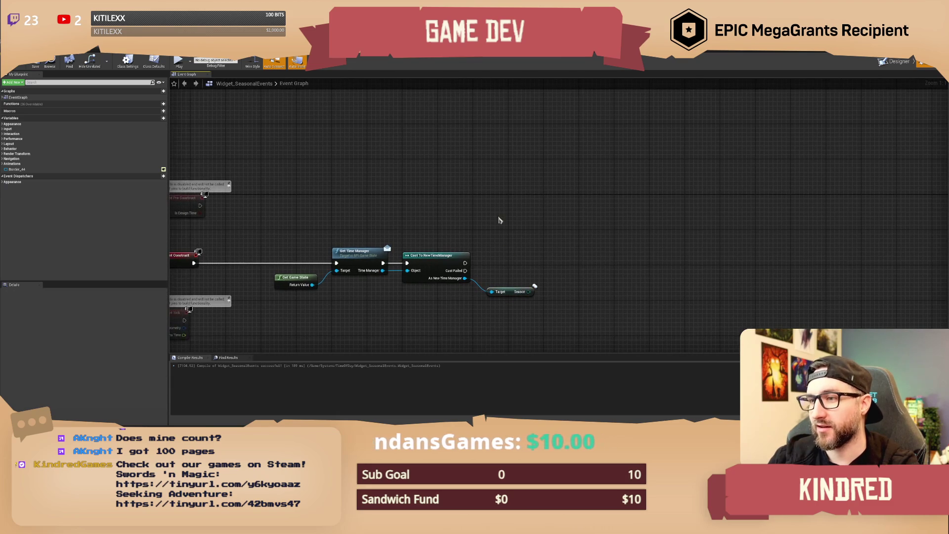
pyautogui.write('cWe might ')
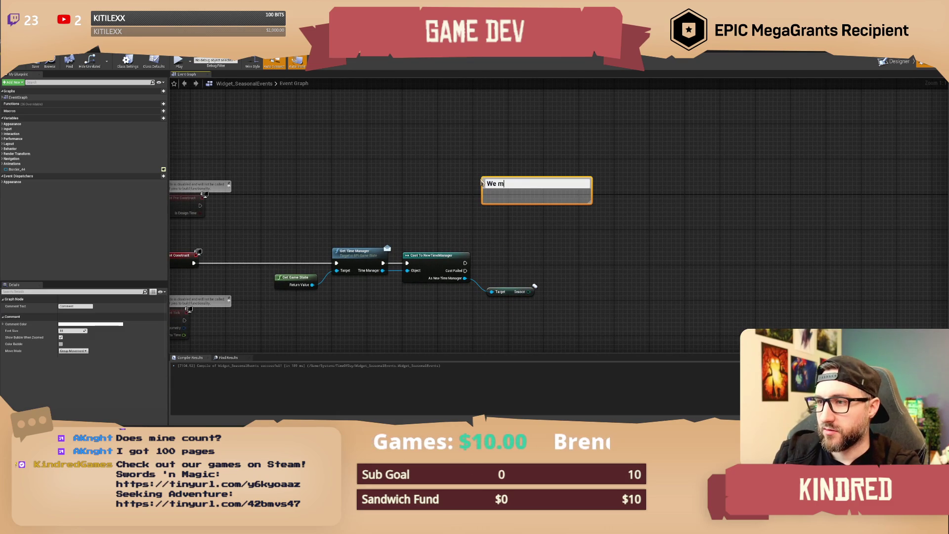
pyautogui.write('that sea')
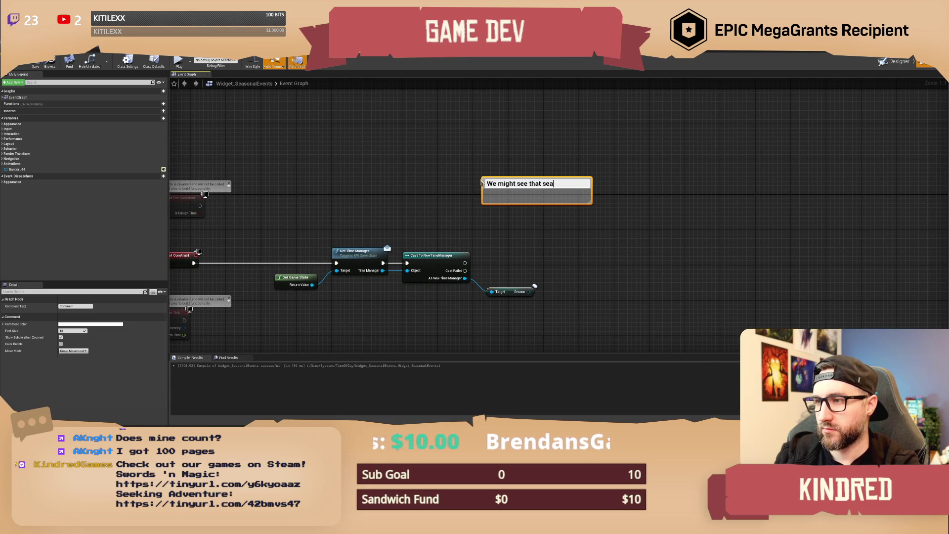
pyautogui.write("son hasn't been")
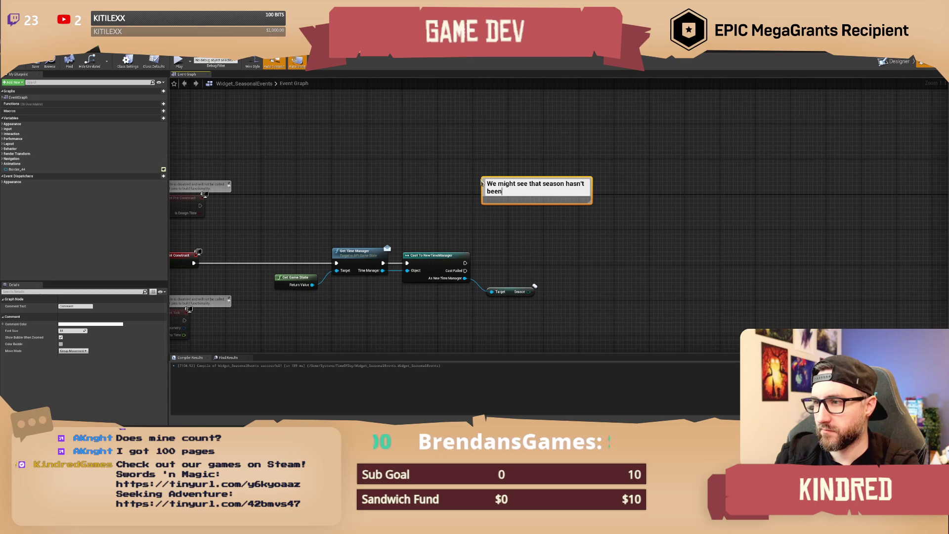
pyautogui.write('licated ye')
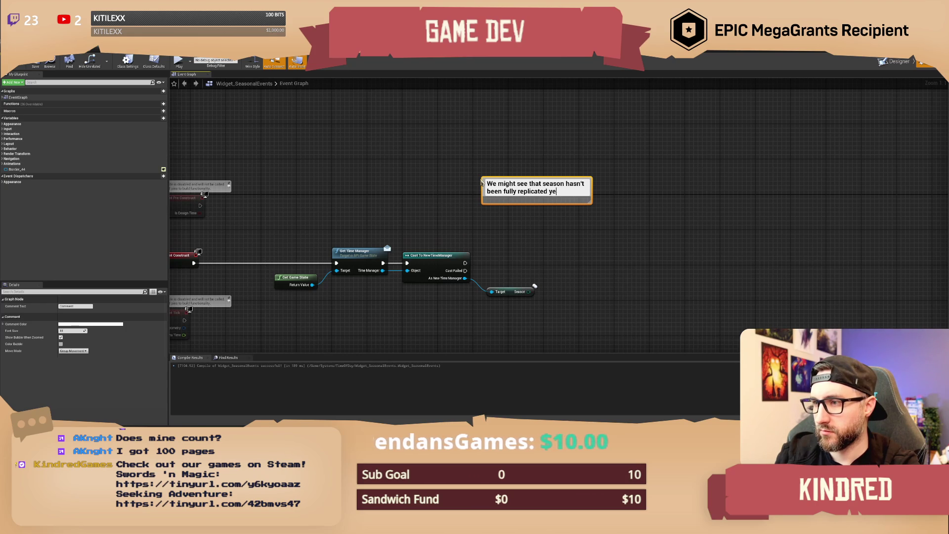
pyautogui.write('t, in which case... I g')
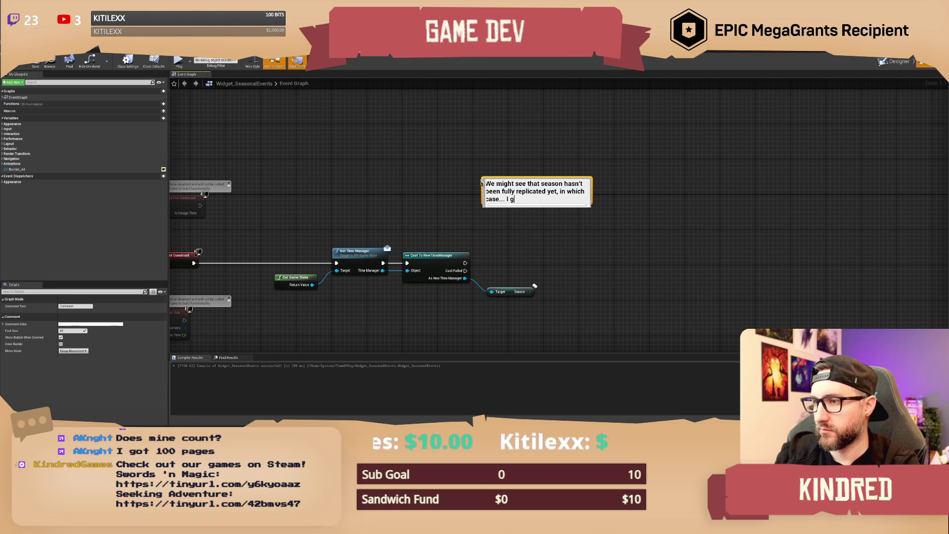
pyautogui.write('elay this')
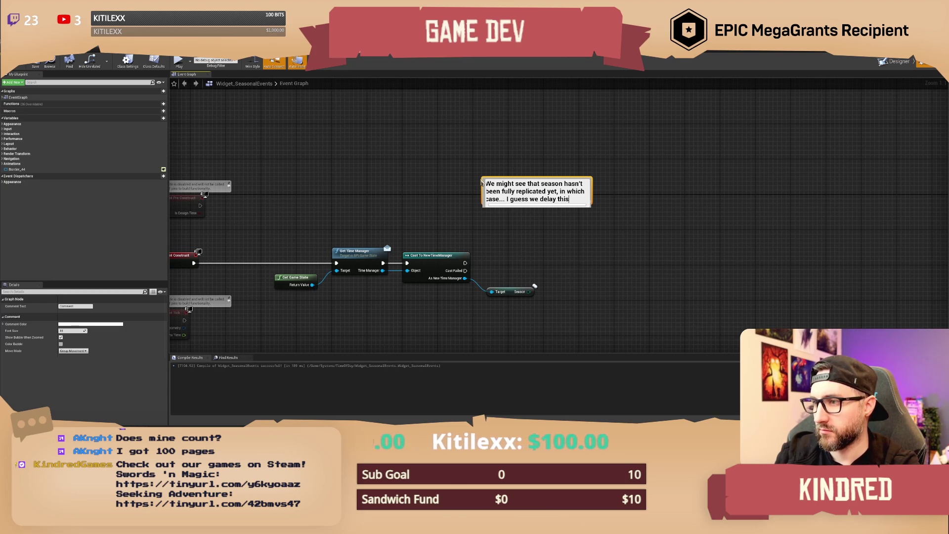
pyautogui.write('? clue')
pyautogui.press('Return')
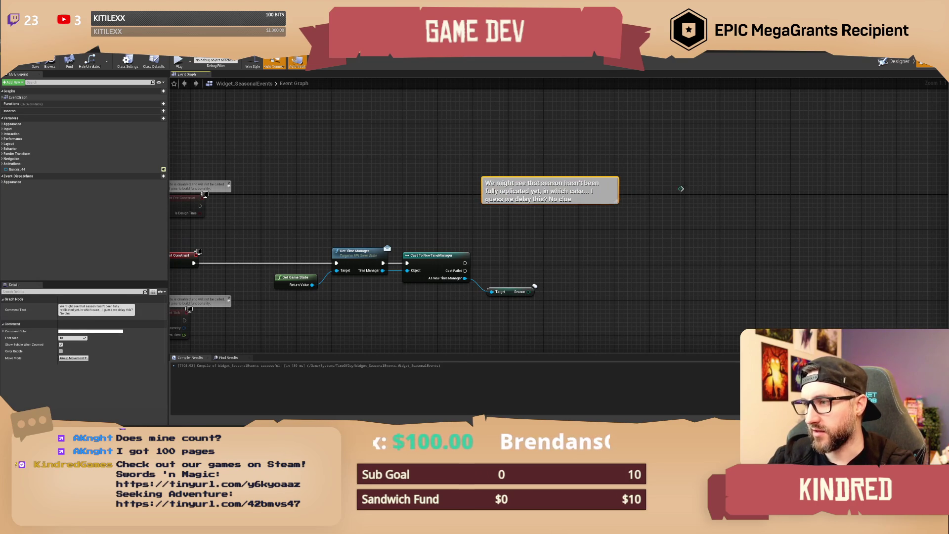
pyautogui.moveTo(643, 190); pyautogui.dragTo(598, 199)
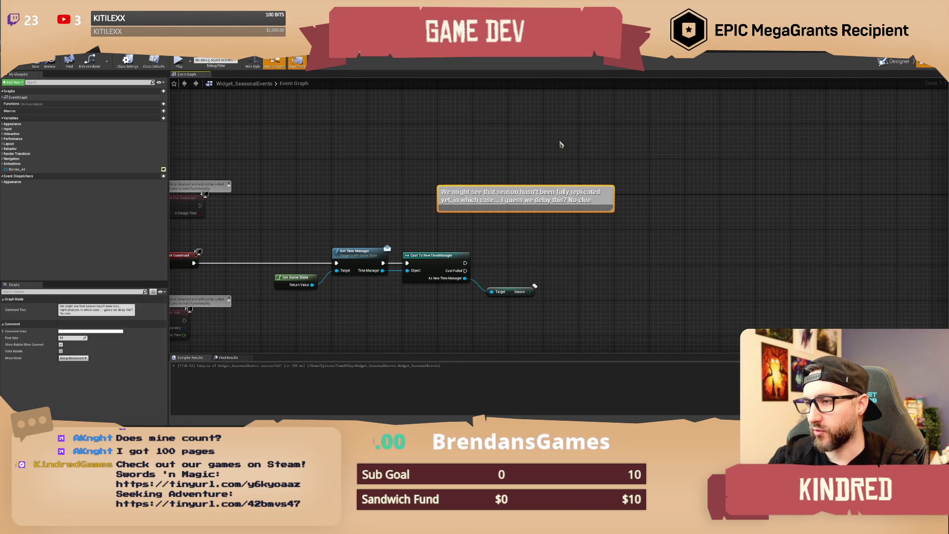
pyautogui.click(561, 142)
pyautogui.moveTo(536, 171); pyautogui.dragTo(542, 162)
pyautogui.click(541, 137)
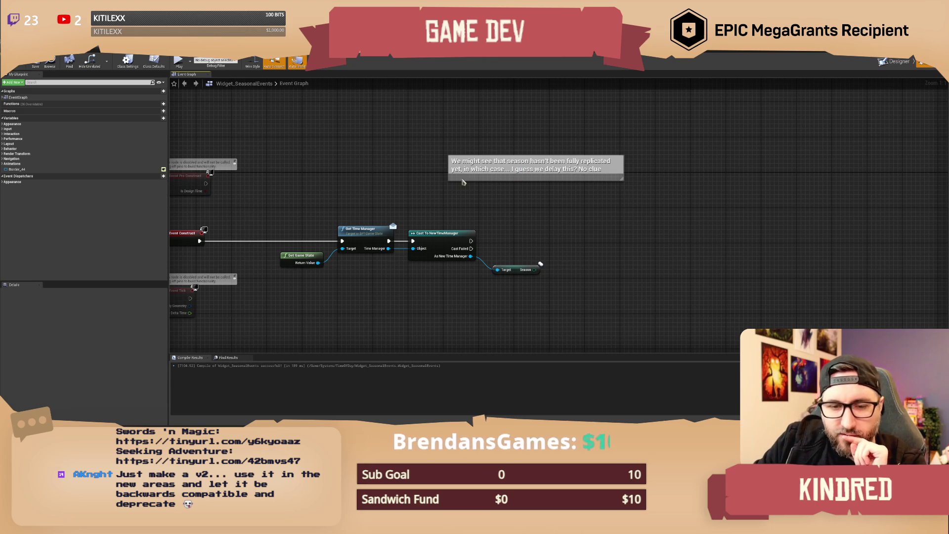
# Compile and save the Widget_SeasonalEvents blueprint.
pyautogui.moveTo(428, 199); pyautogui.dragTo(383, 167)
pyautogui.press('F7')
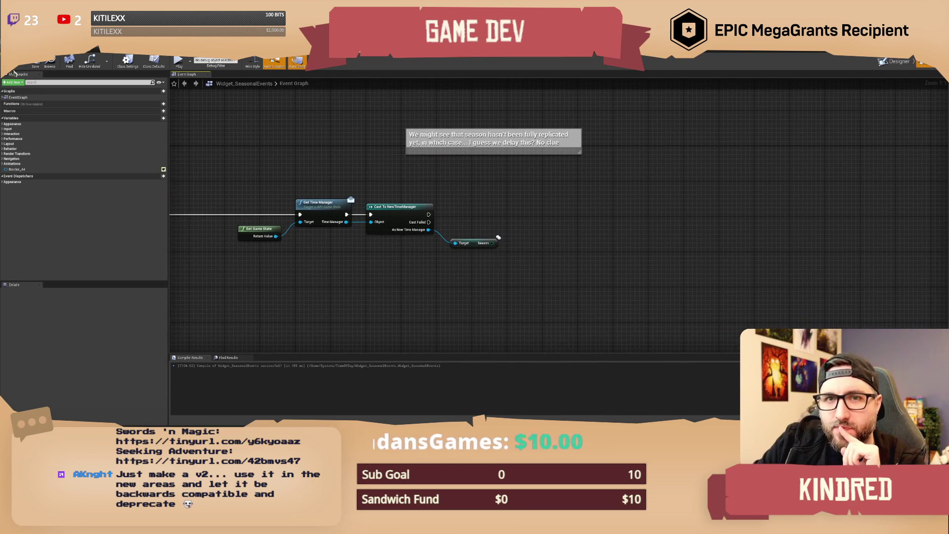
pyautogui.click(36, 67)
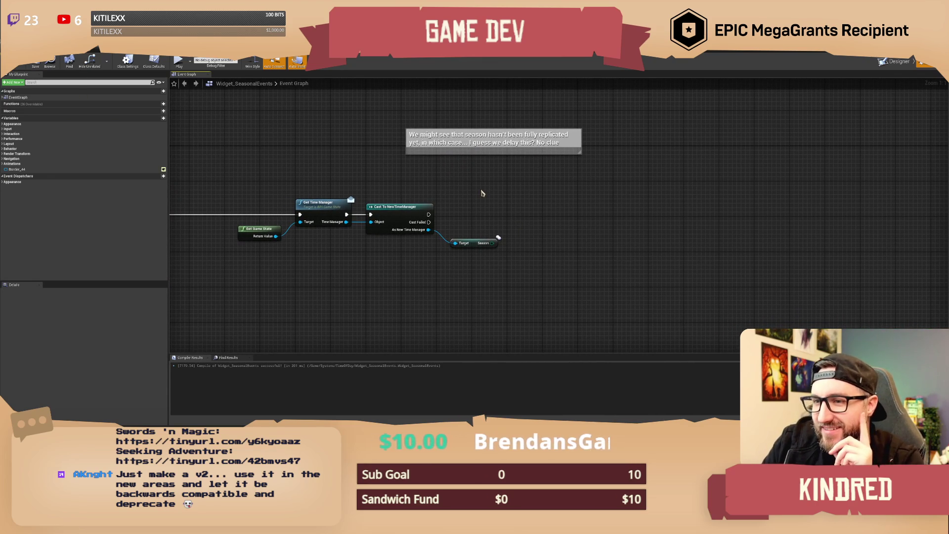
pyautogui.moveTo(482, 192)
pyautogui.mouseDown()
pyautogui.moveTo(423, 185)
pyautogui.moveTo(422, 195)
pyautogui.mouseUp()
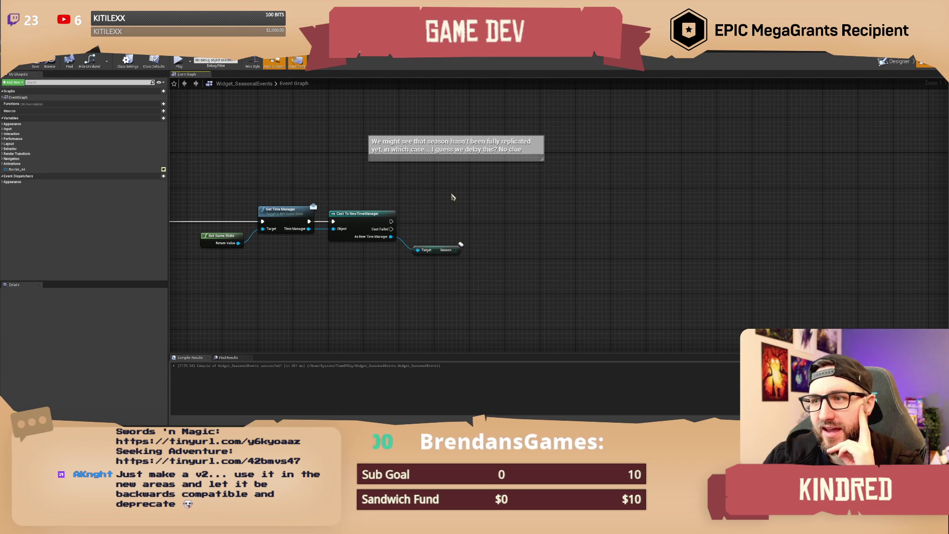
pyautogui.moveTo(451, 191); pyautogui.dragTo(445, 191)
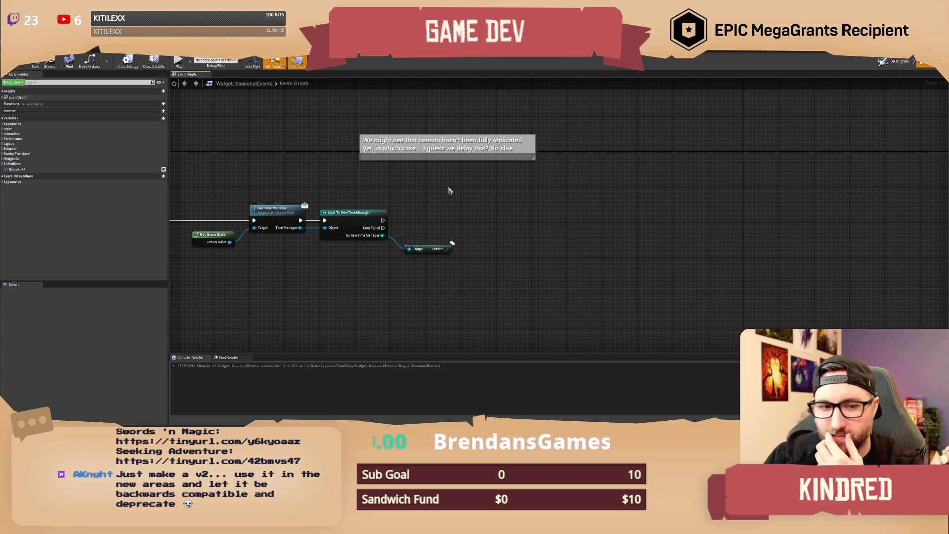
pyautogui.moveTo(450, 189); pyautogui.dragTo(445, 188)
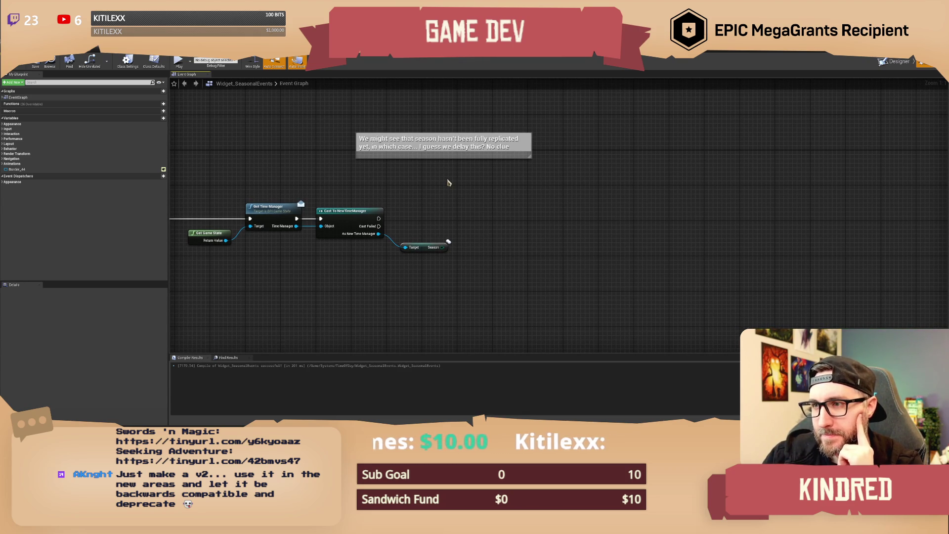
# Delete the season-replication comment and save the blueprint again.
pyautogui.click(438, 149)
pyautogui.press('Delete')
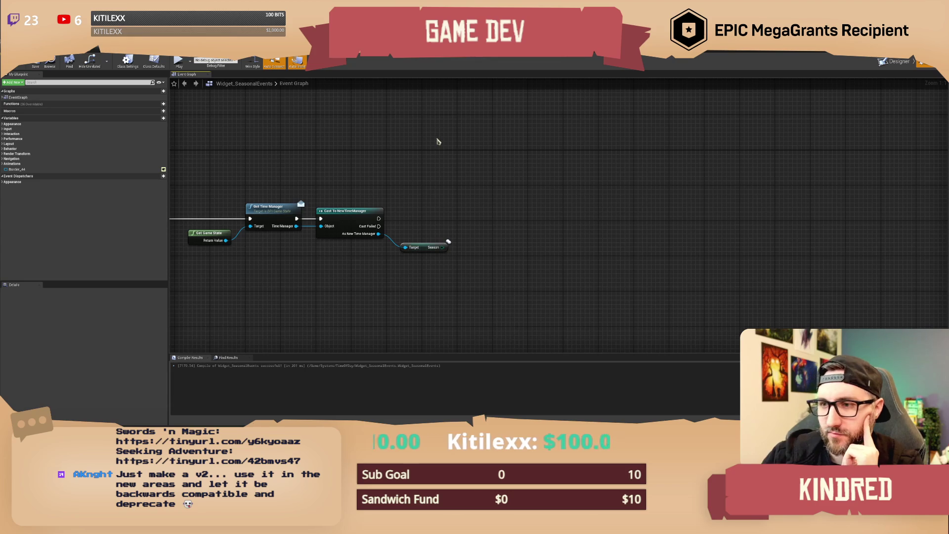
pyautogui.click(37, 62)
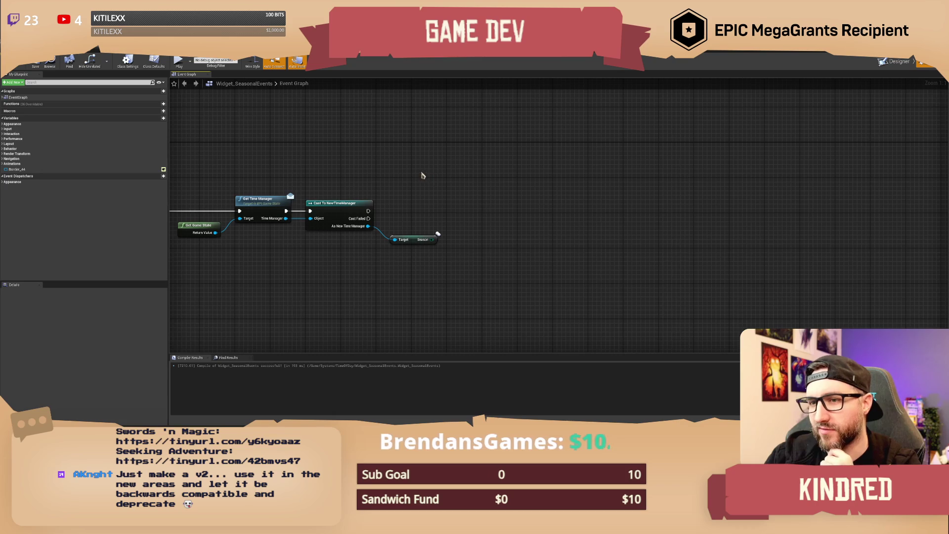
pyautogui.moveTo(420, 171); pyautogui.dragTo(410, 176)
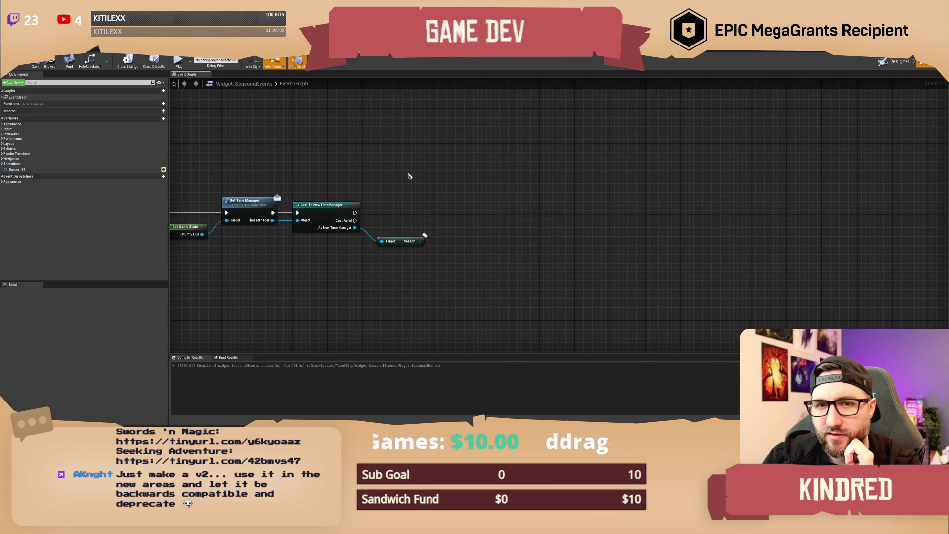
# In the Designer, rename the text block to SeasonText, then go back to the Graph view.
pyautogui.click(894, 69)
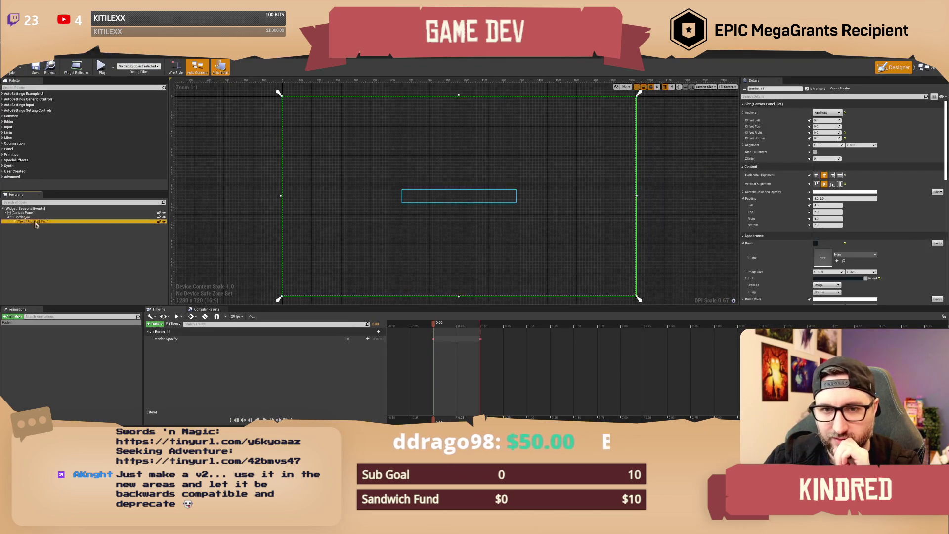
pyautogui.click(761, 88)
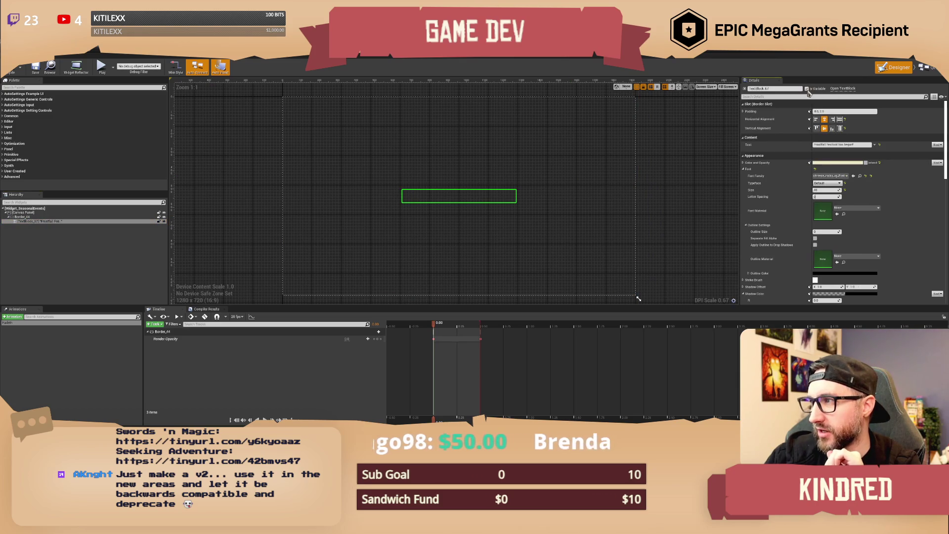
pyautogui.write('SeasonText')
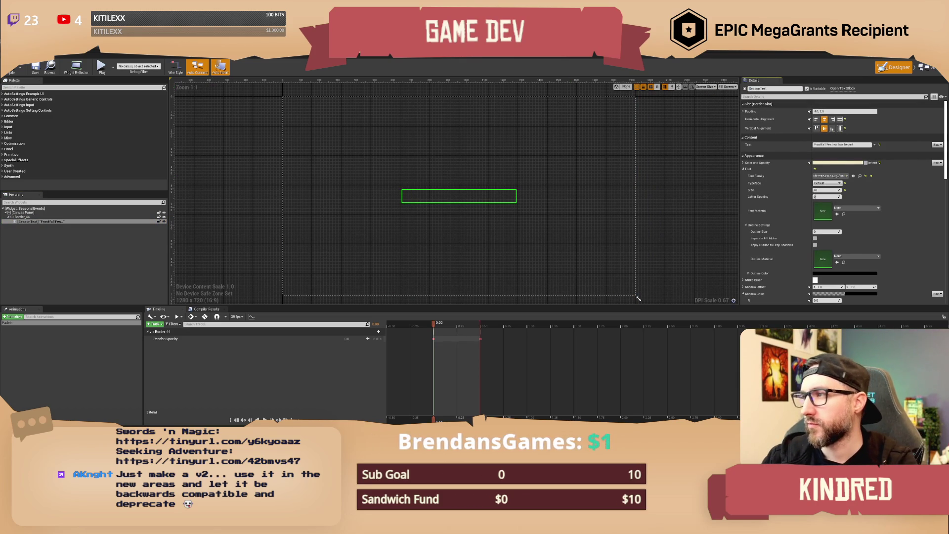
pyautogui.click(928, 67)
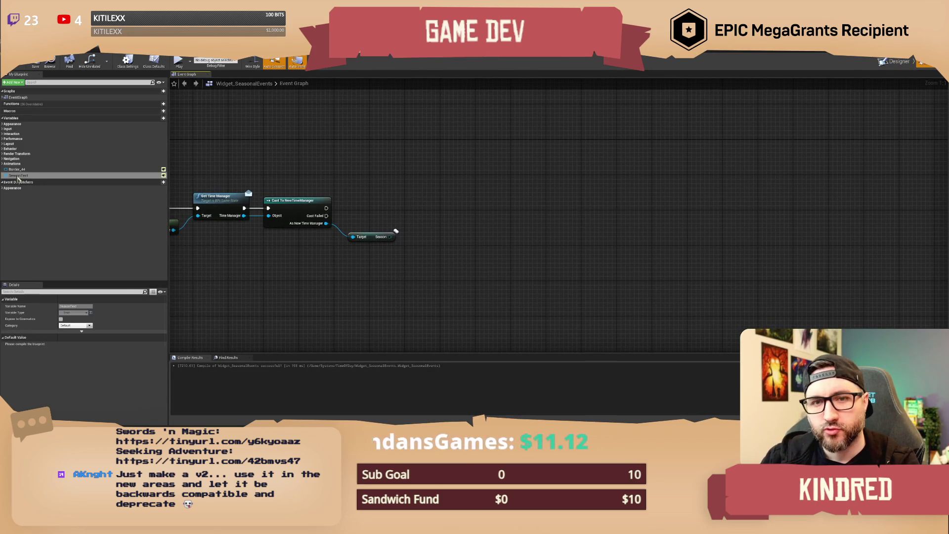
# Add a SetText node targeting SeasonText, executed when the NewTimeManager cast succeeds.
pyautogui.moveTo(19, 175)
pyautogui.mouseDown()
pyautogui.moveTo(50, 185)
pyautogui.moveTo(452, 188)
pyautogui.mouseUp()
pyautogui.click(396, 188)
pyautogui.write('set text')
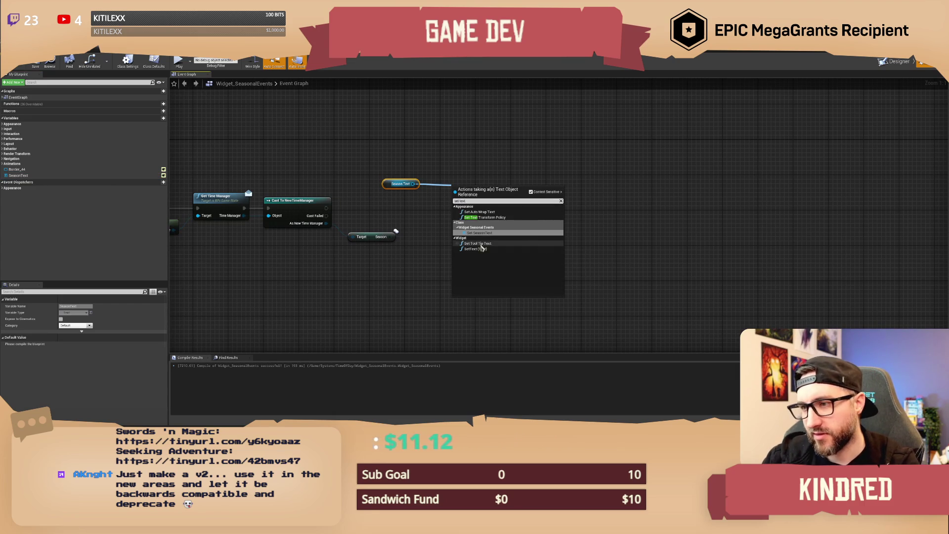
pyautogui.click(478, 248)
pyautogui.moveTo(458, 214)
pyautogui.mouseDown()
pyautogui.moveTo(396, 237)
pyautogui.moveTo(430, 267)
pyautogui.mouseUp()
pyautogui.moveTo(475, 194); pyautogui.dragTo(527, 202)
pyautogui.moveTo(326, 208)
pyautogui.mouseDown()
pyautogui.moveTo(554, 207)
pyautogui.moveTo(502, 252)
pyautogui.moveTo(464, 236)
pyautogui.mouseUp()
# Feed SetText's In Text from a Format Text node reading "{Season} has just begun".
pyautogui.write('format text')
pyautogui.press('Return')
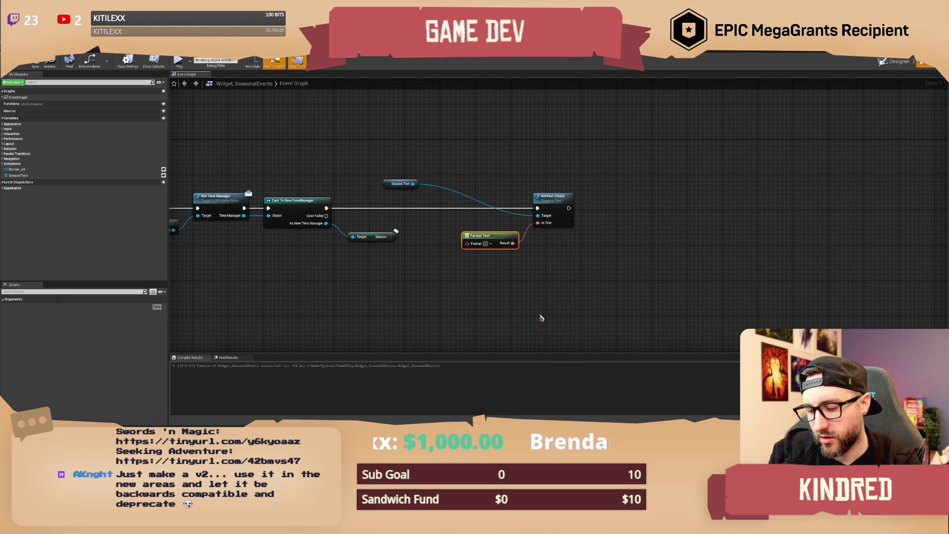
pyautogui.write('{Season')
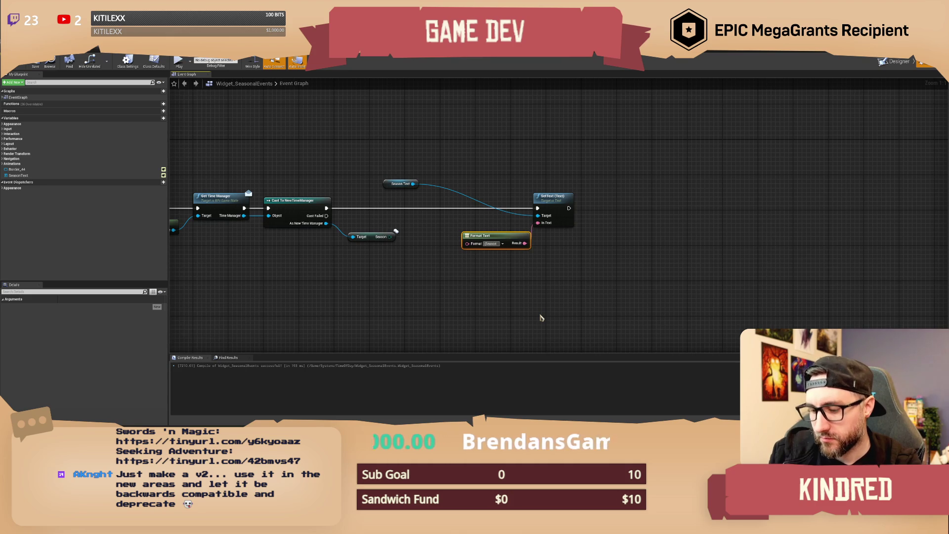
pyautogui.write('}')
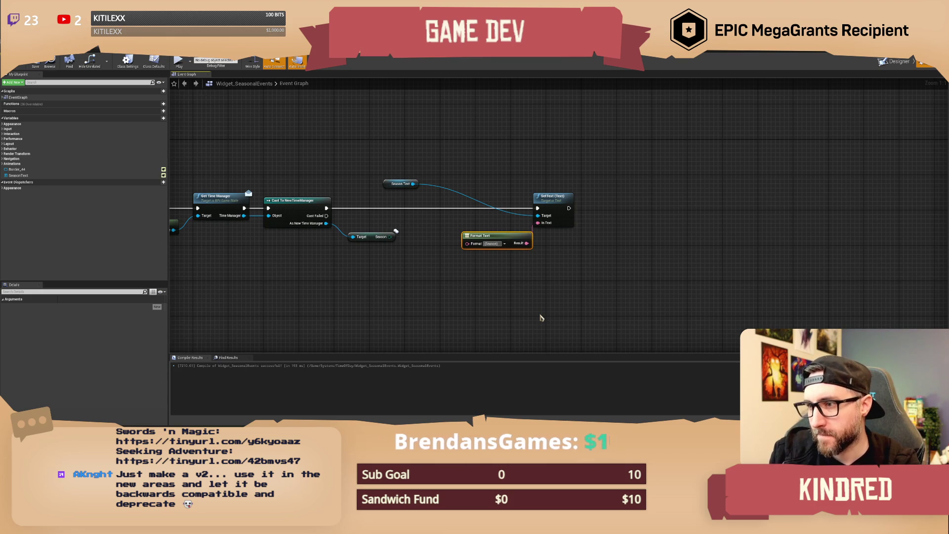
pyautogui.write('} has just be')
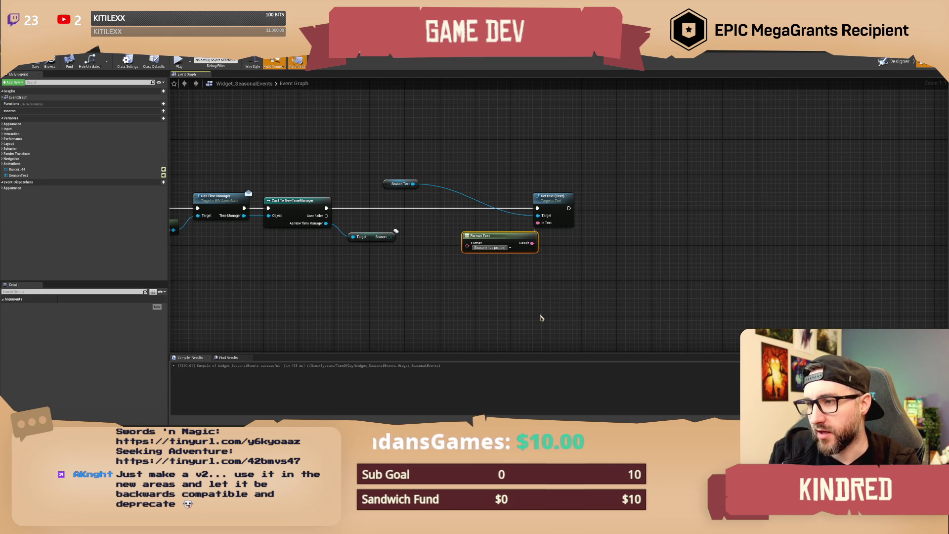
pyautogui.write('gun')
pyautogui.press('Return')
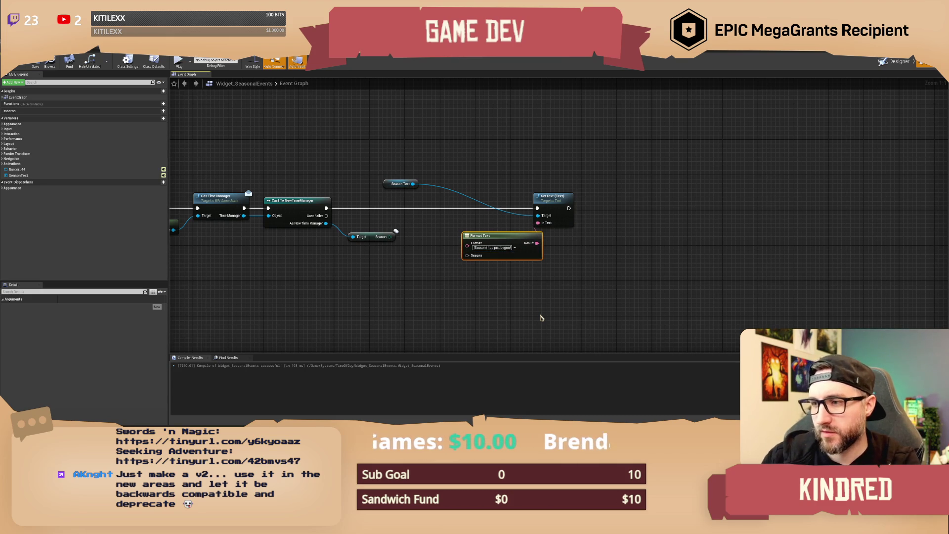
pyautogui.click(541, 317)
pyautogui.moveTo(494, 239); pyautogui.dragTo(463, 226)
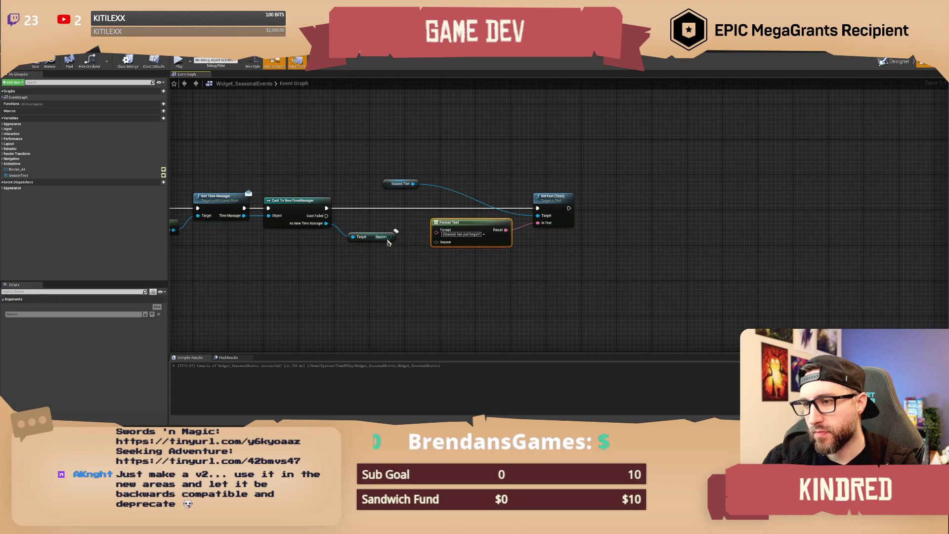
pyautogui.moveTo(452, 188); pyautogui.dragTo(559, 248)
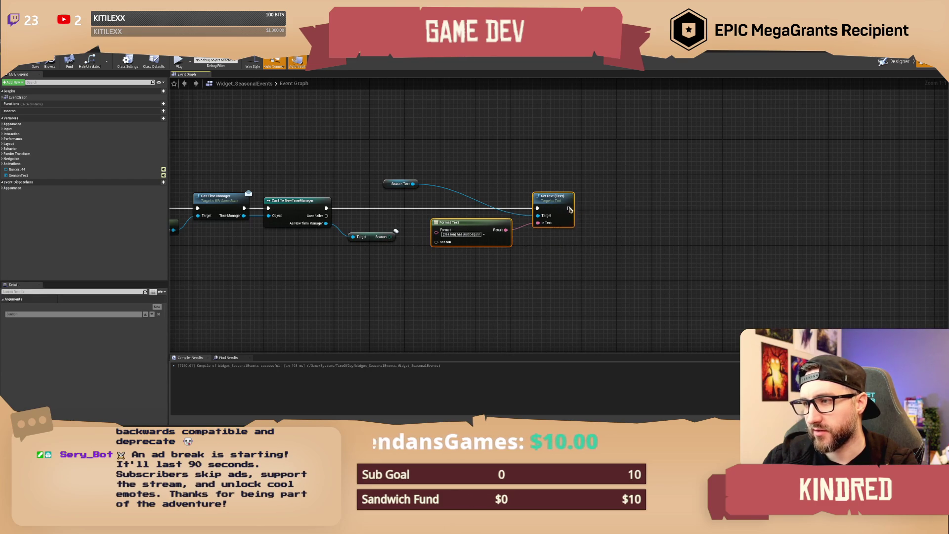
pyautogui.moveTo(570, 210); pyautogui.dragTo(624, 210)
# Add an Enum to String conversion from the Season value, after which the editor crashes.
pyautogui.click(586, 177)
pyautogui.moveTo(389, 237); pyautogui.dragTo(413, 249)
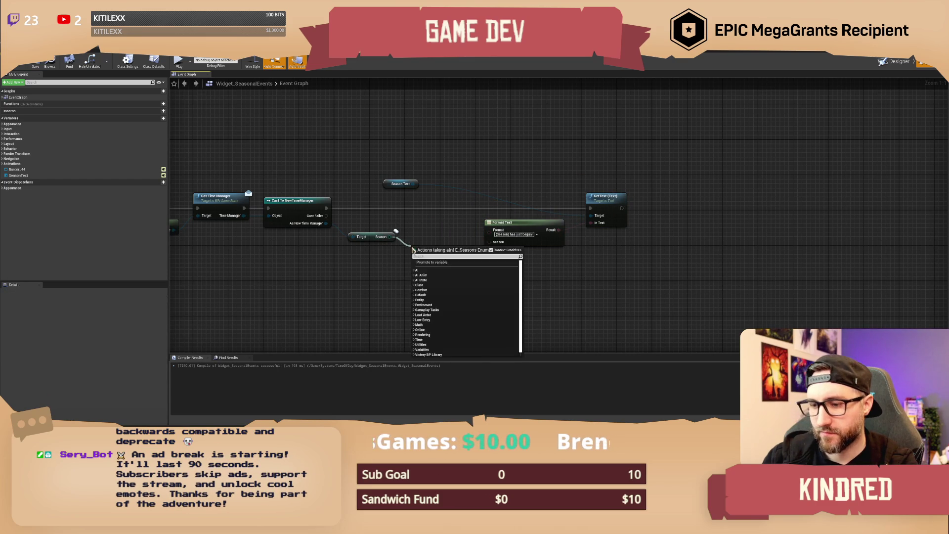
pyautogui.write('to string')
pyautogui.press('Return')
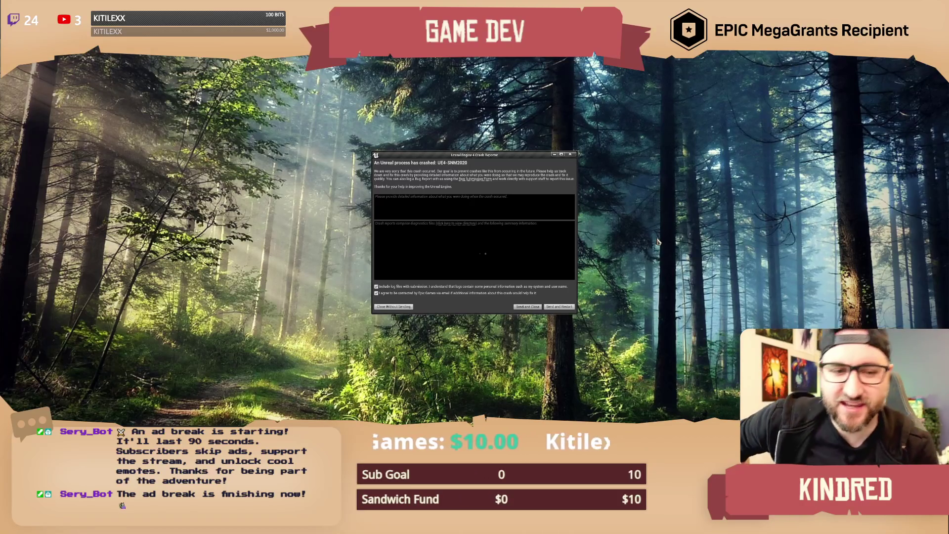
# Dismiss the Unreal Engine 4 Crash Reporter without sending a report, leaving the empty desktop.
pyautogui.hotkey('alt', 'F4')
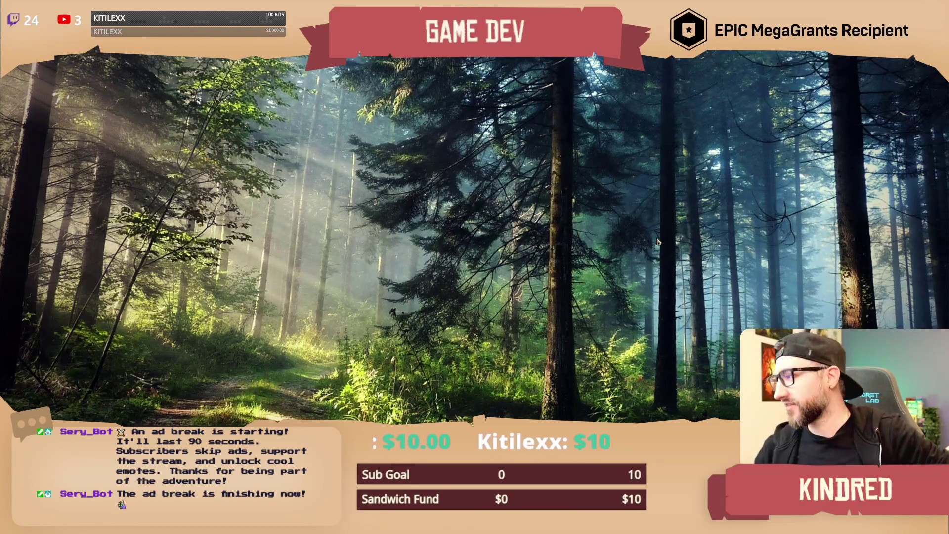